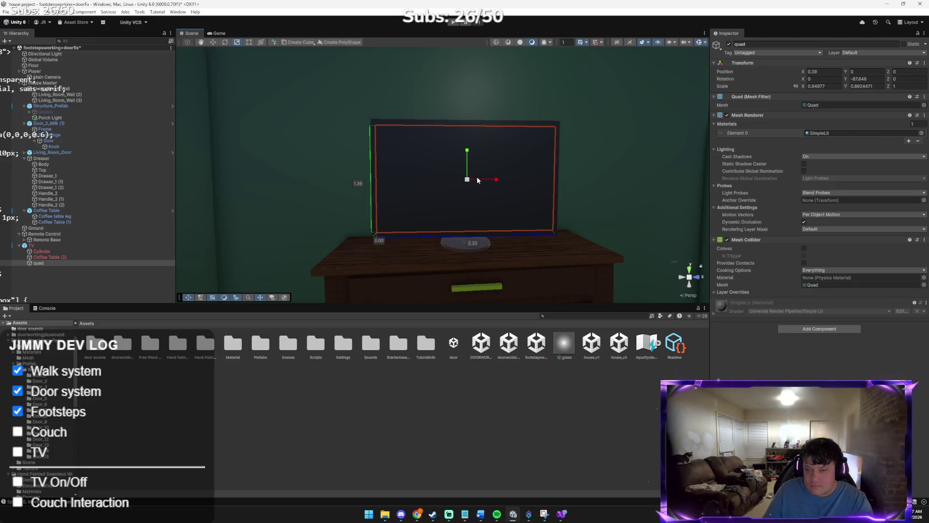
- Slide the screen quad into the TV frame on the dresser and frame it in the Scene view
drag(470, 184, 473, 185)
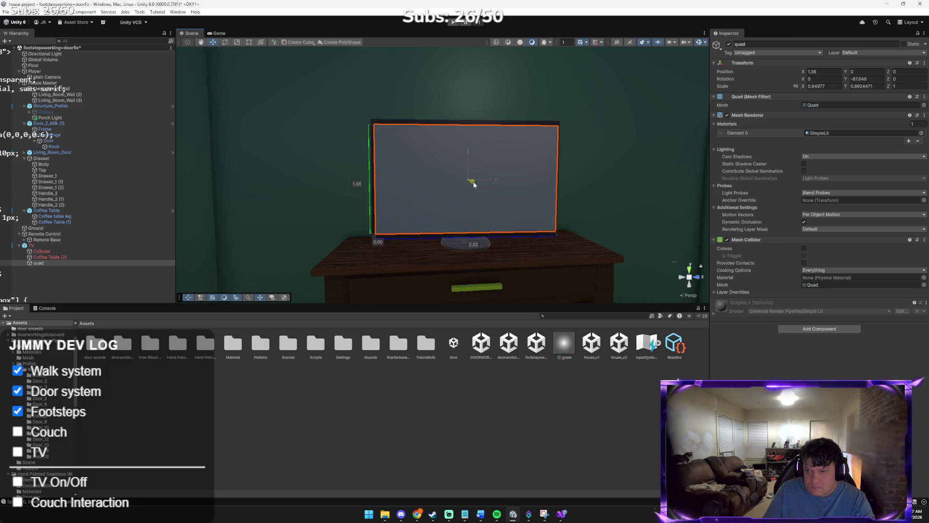
mouse_move(472, 182)
mouse_down()
mouse_move(388, 175)
mouse_move(477, 169)
mouse_move(556, 187)
mouse_move(508, 191)
mouse_move(587, 193)
mouse_move(451, 192)
mouse_up()
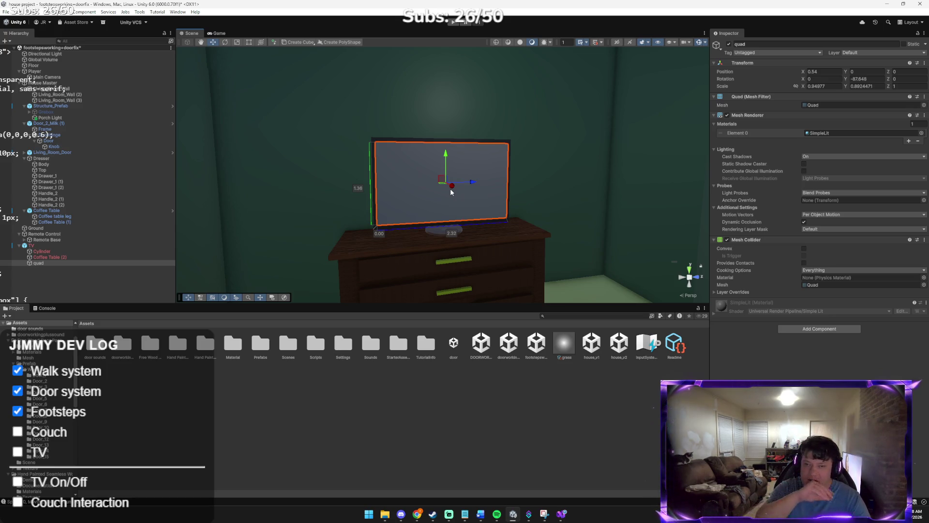
mouse_move(450, 207)
mouse_down()
mouse_move(556, 234)
mouse_move(568, 219)
mouse_move(556, 222)
mouse_move(656, 253)
mouse_up()
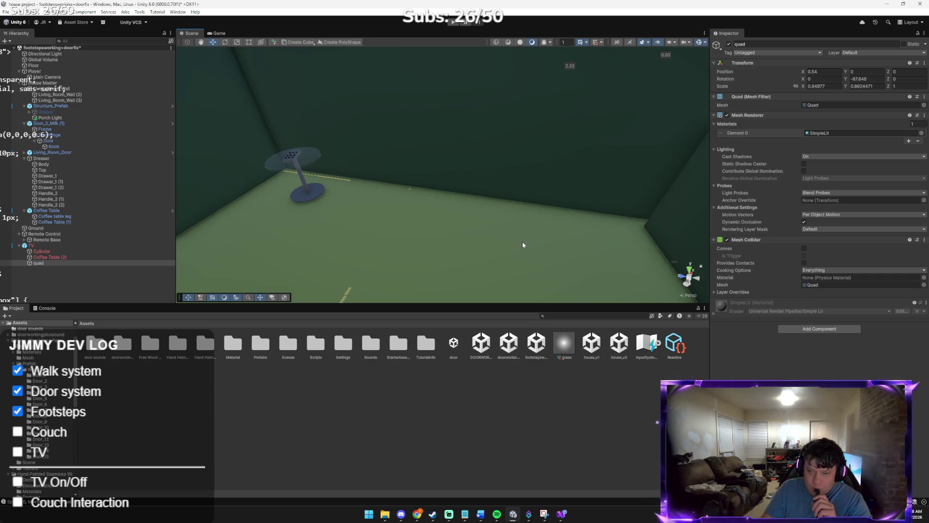
key(f)
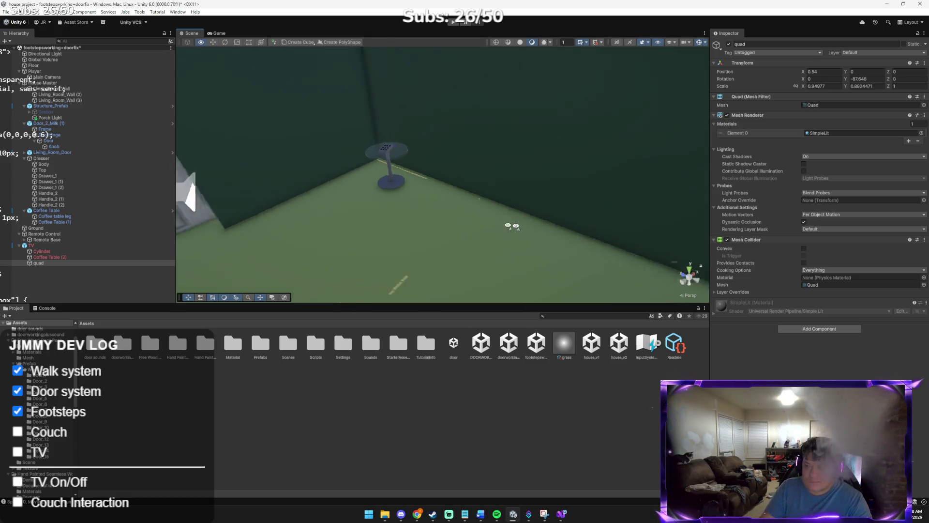
key(f)
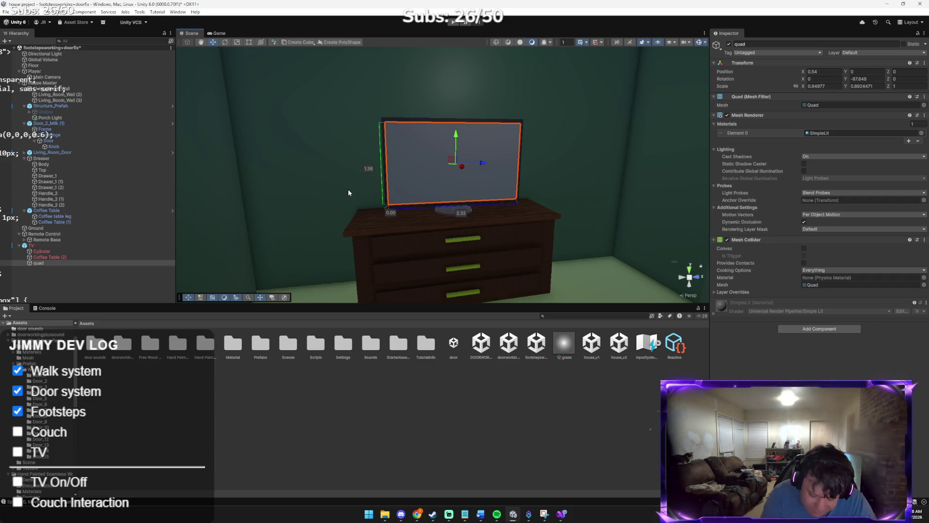
key(alt+Tab)
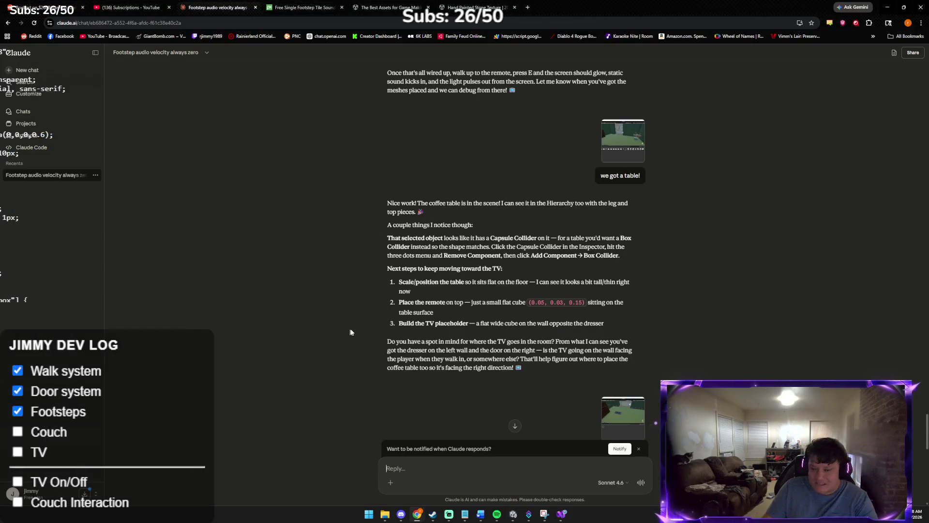
- Send Claude the pasted screenshot of the finished TV with a 'we did it!!' message
key(ctrl+v)
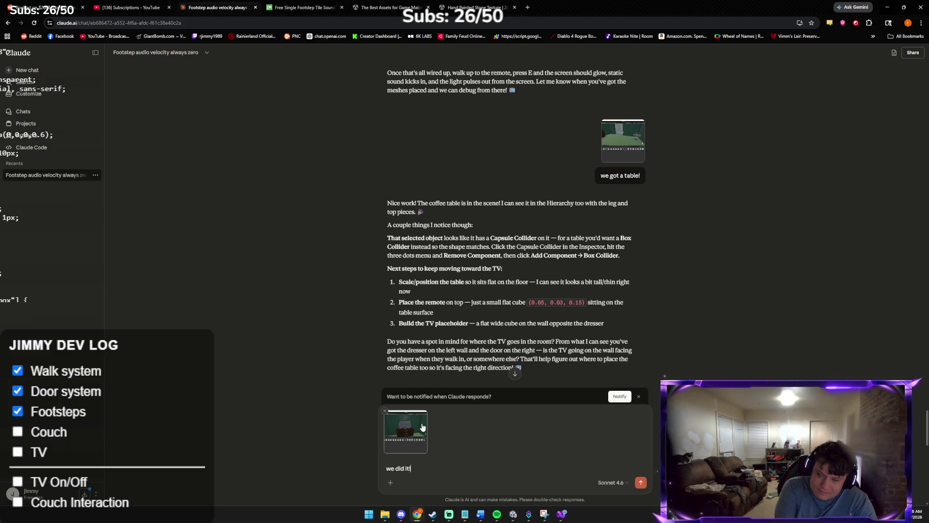
key(Return)
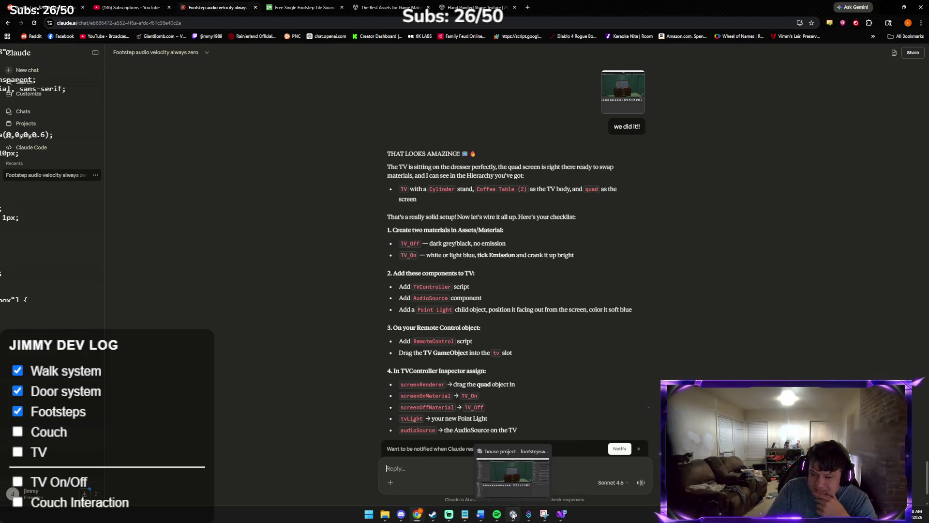
click(435, 472)
- Make TV.prefab from the Hierarchy TV and move it into the Prefabs folder
mouse_move(418, 361)
mouse_down()
mouse_move(48, 268)
mouse_move(29, 247)
mouse_move(173, 311)
mouse_move(232, 414)
mouse_move(290, 418)
mouse_up()
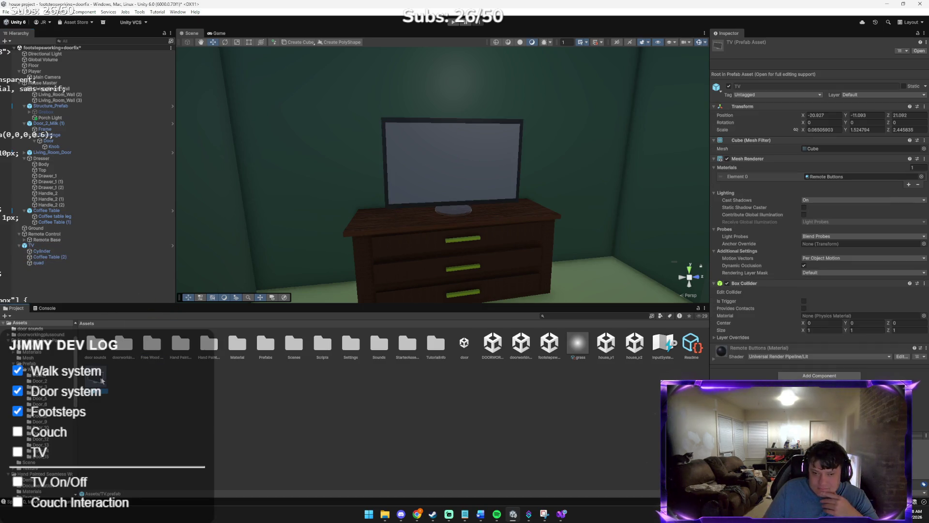
drag(216, 382, 264, 348)
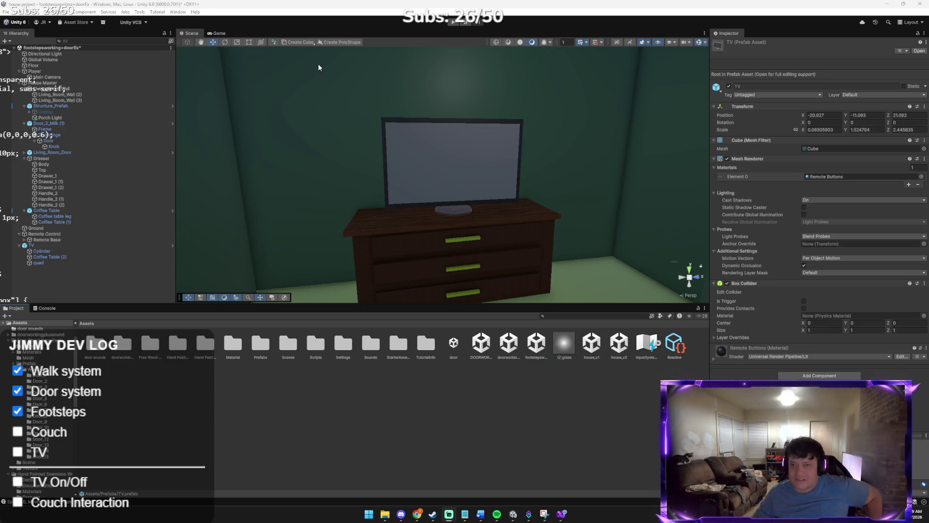
- Enter Play mode, open the door and walk back and forth viewing the TV on the dresser
click(451, 25)
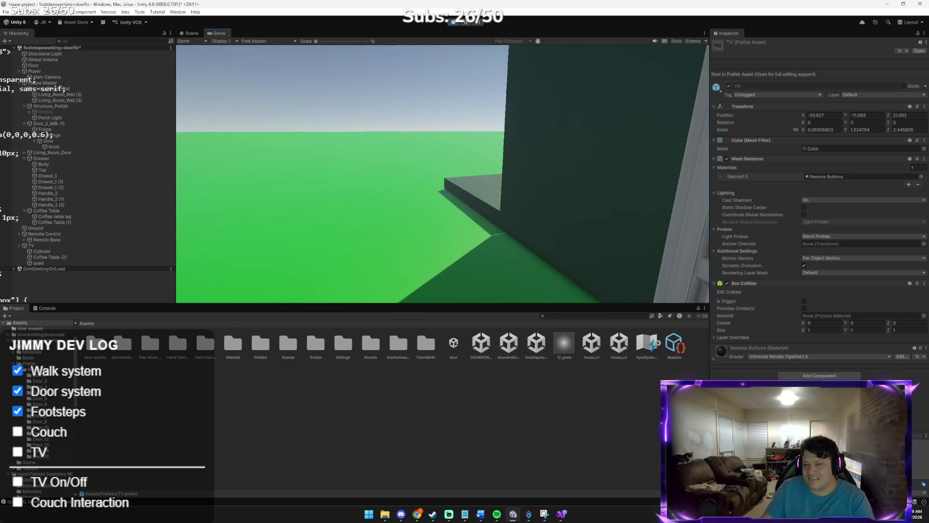
key(w)
key(e)
key(w)
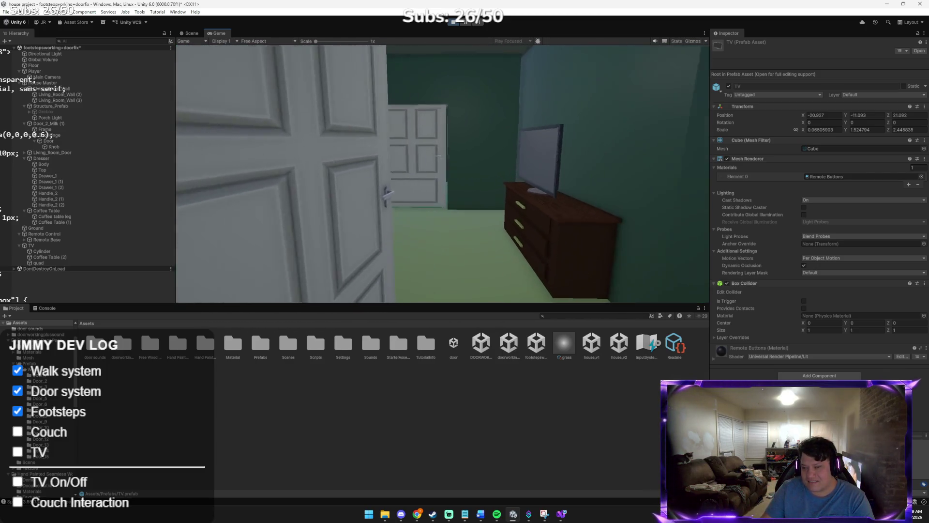
key(s)
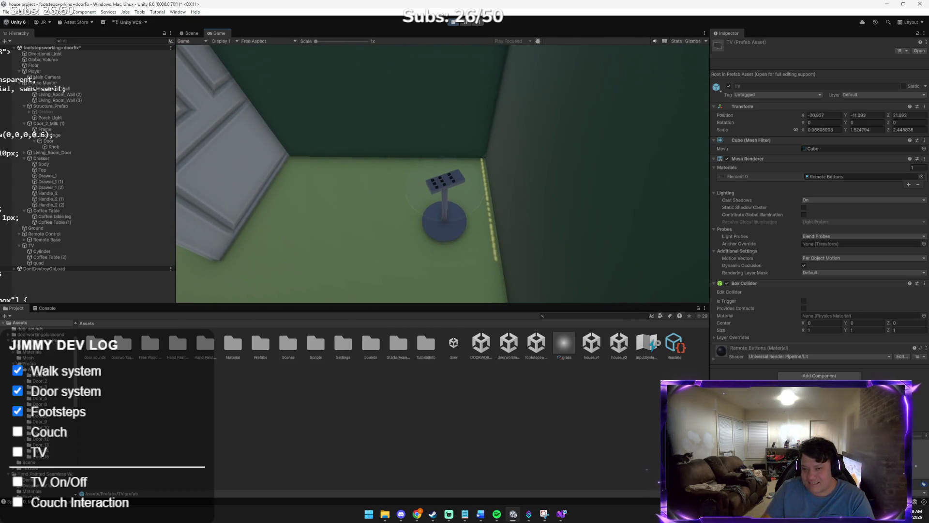
key(w)
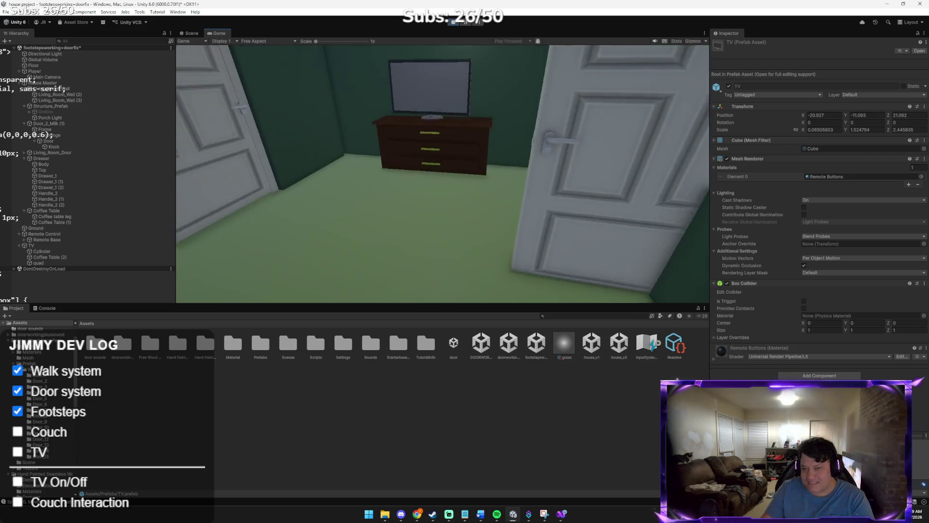
key(w)
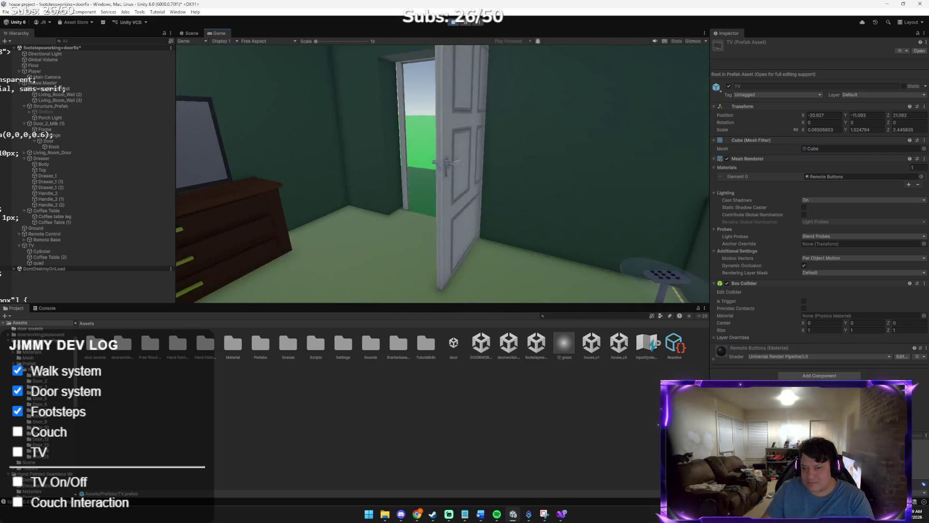
key(s)
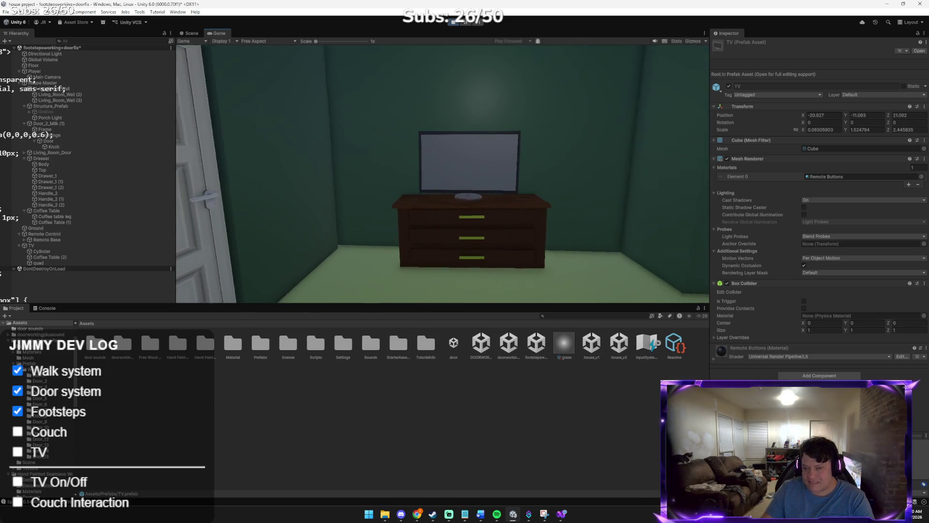
key(s)
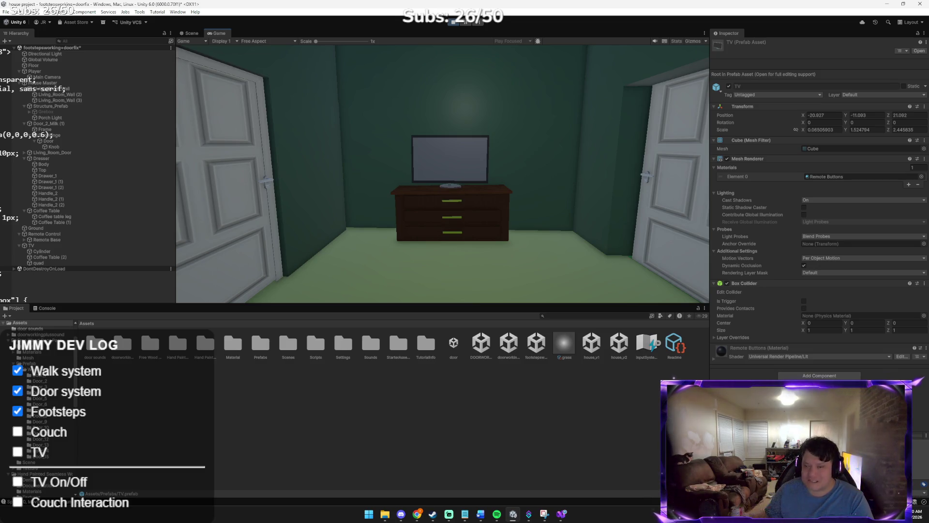
key(w)
key(s)
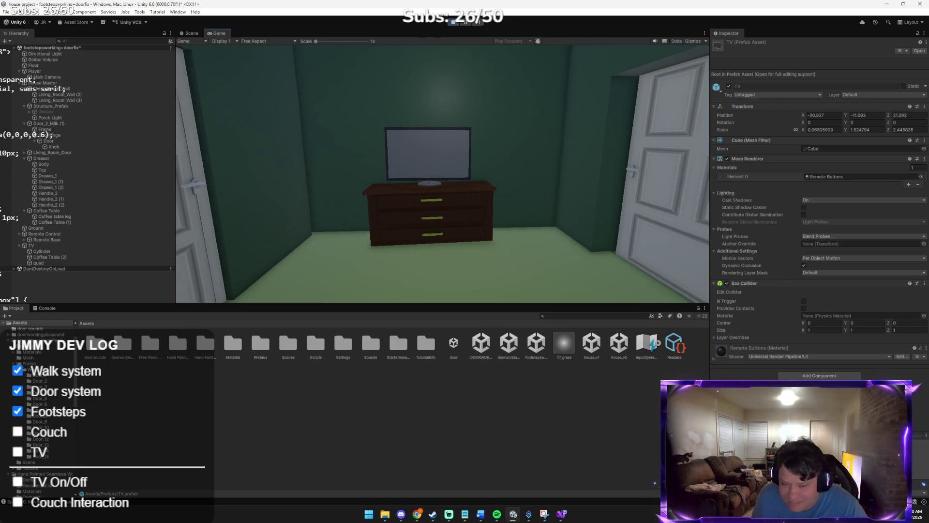
- Walk past the open left door and explore the hallway opening
key(w)
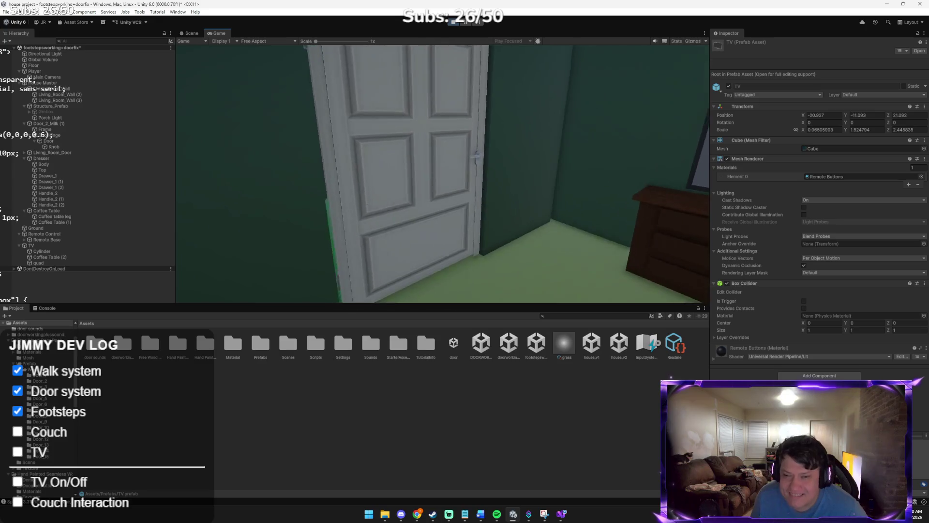
key(w)
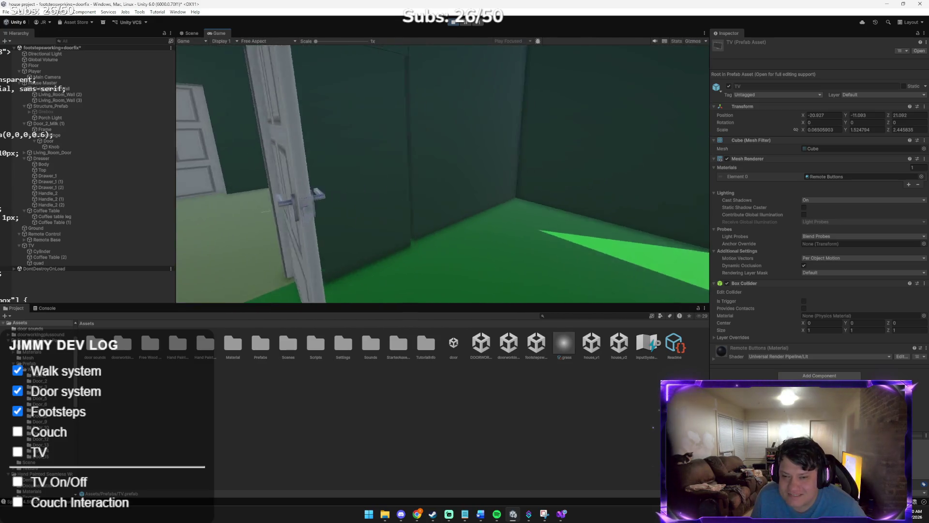
key(s)
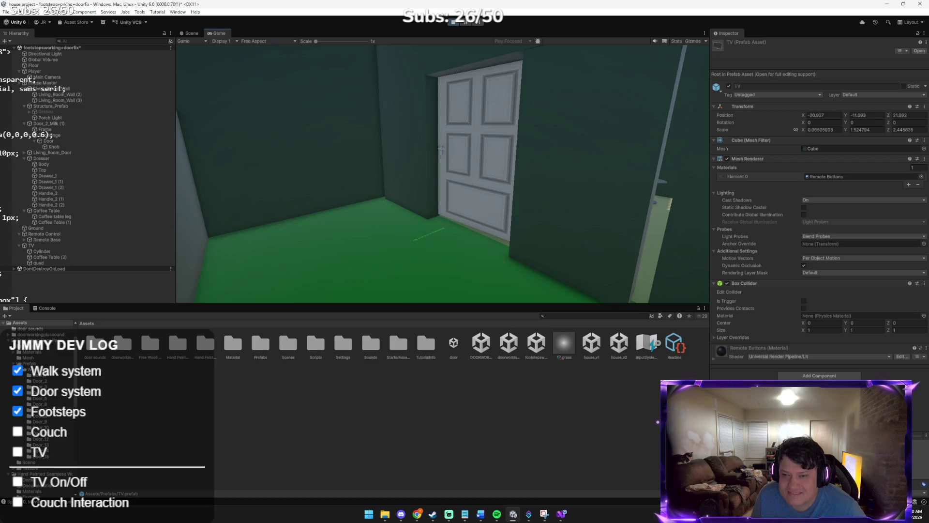
key(s)
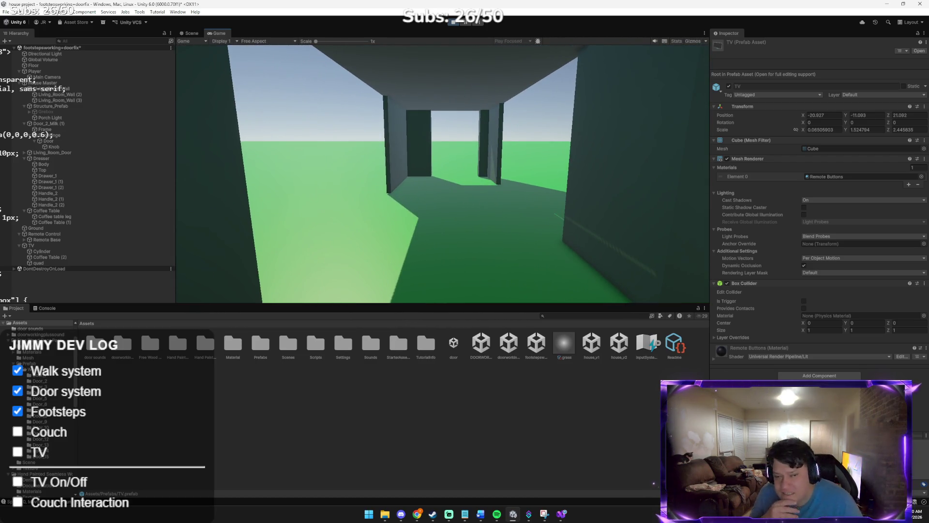
key(s)
key(a)
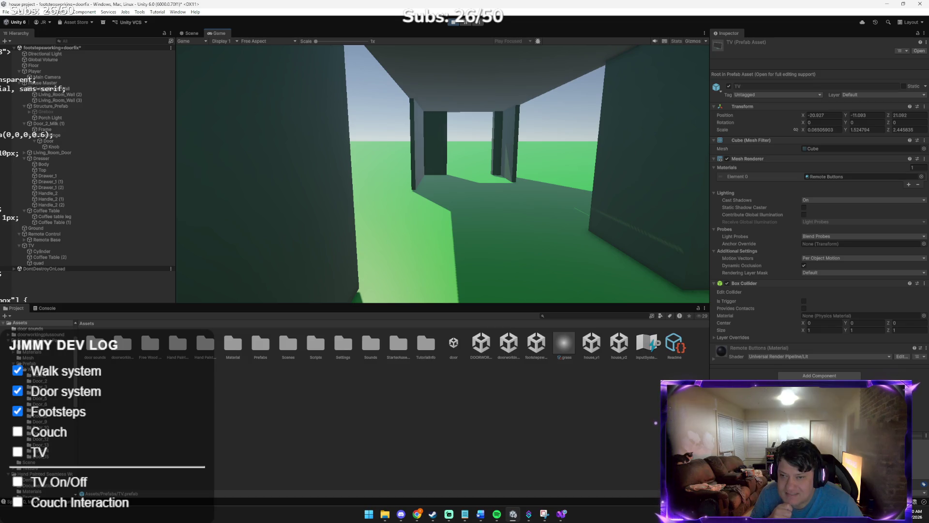
key(w)
key(s)
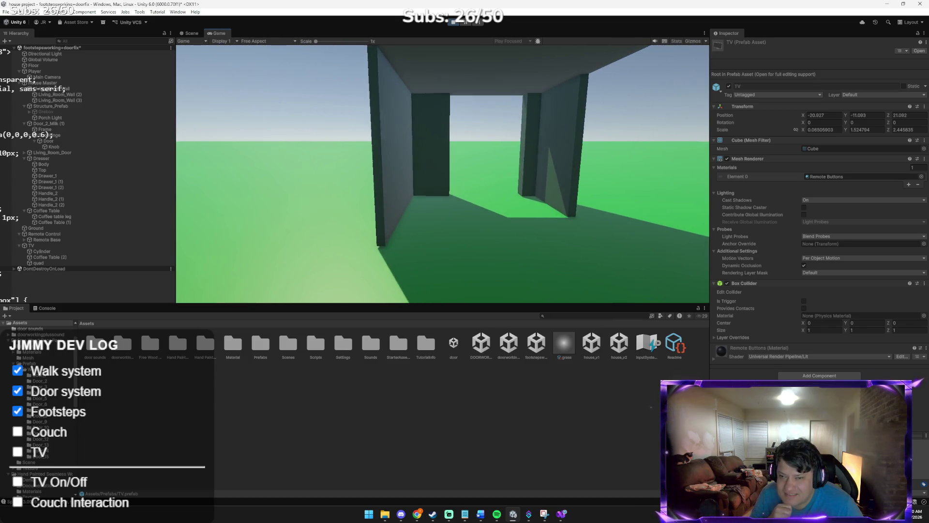
- Walk up to the white door, open it, step into the TV room and close it
key(w)
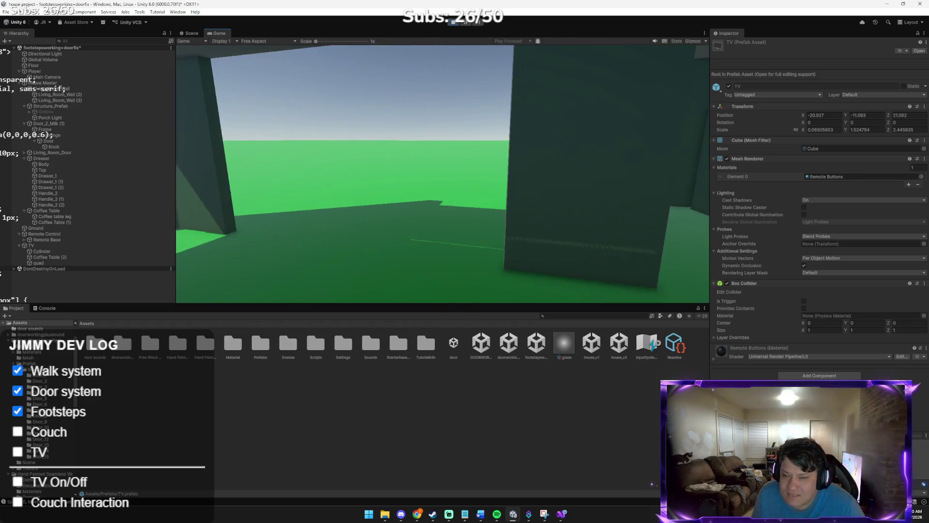
key(w)
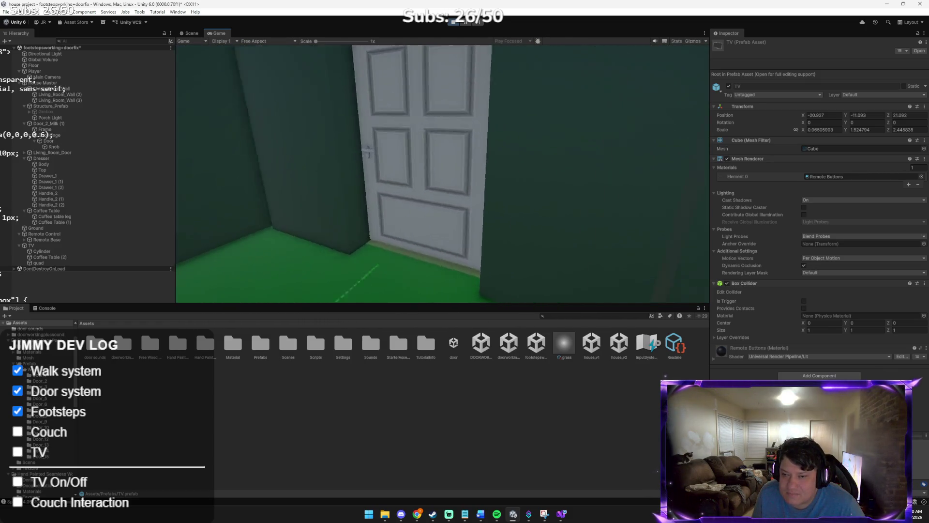
key(e)
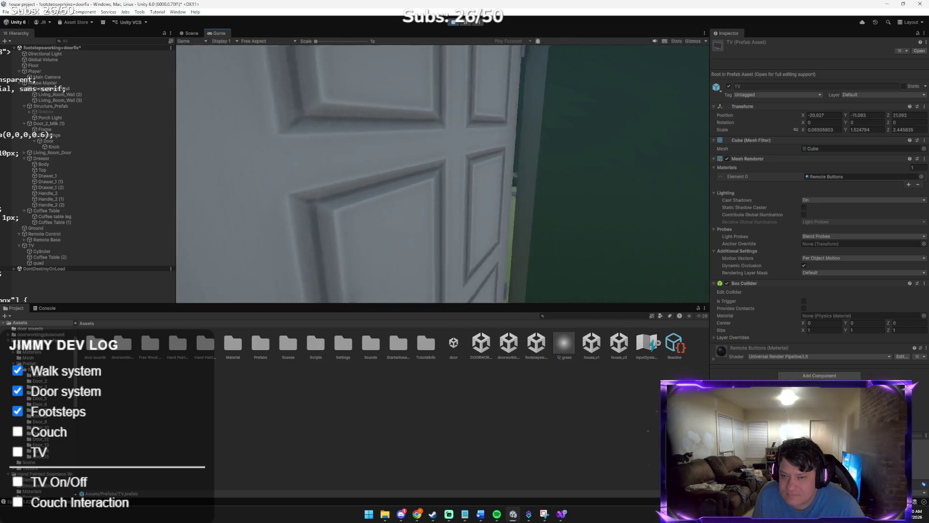
key(w)
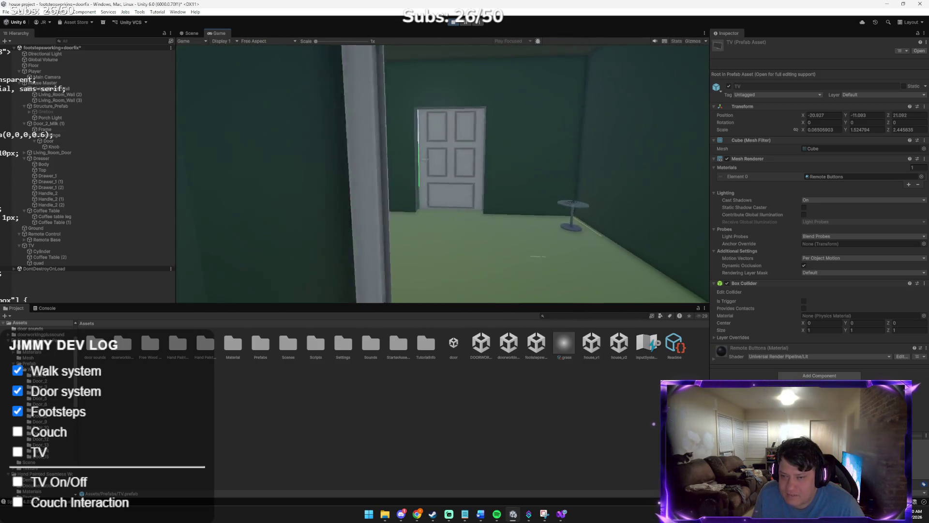
key(e)
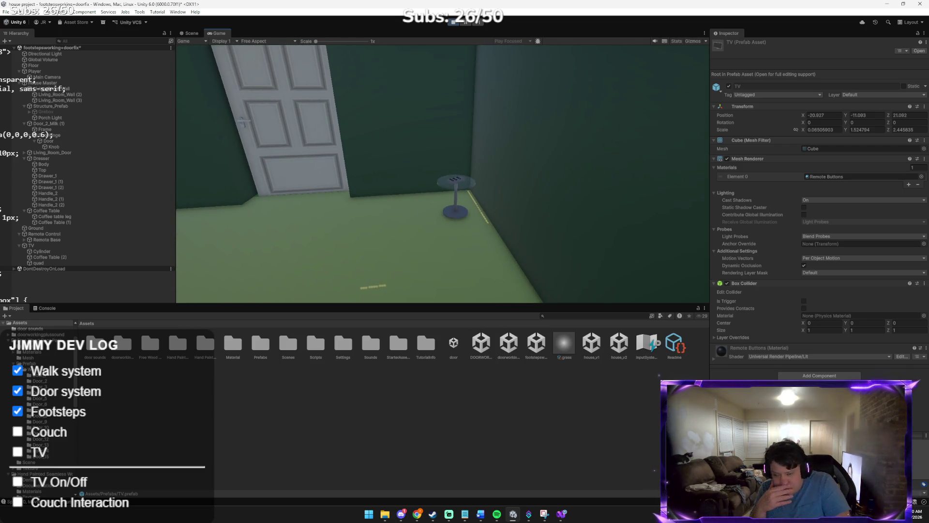
key(w)
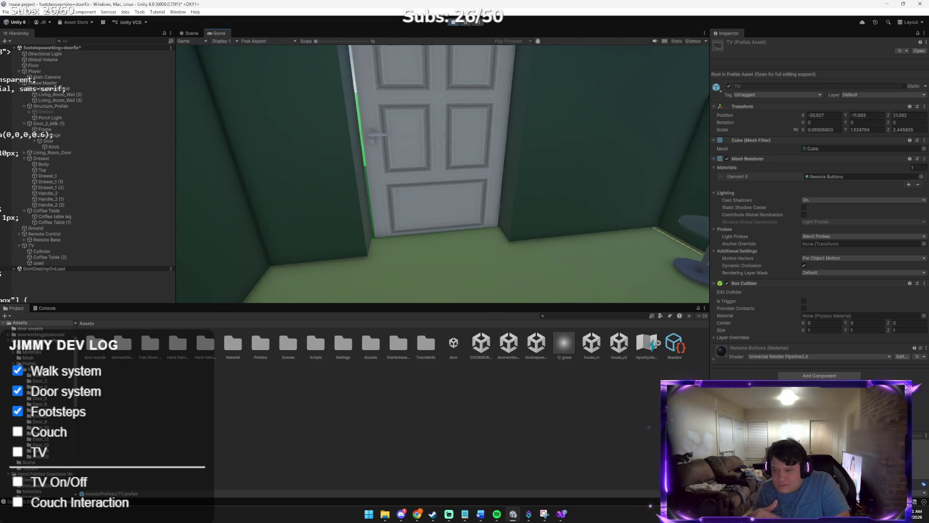
key(d)
key(d)
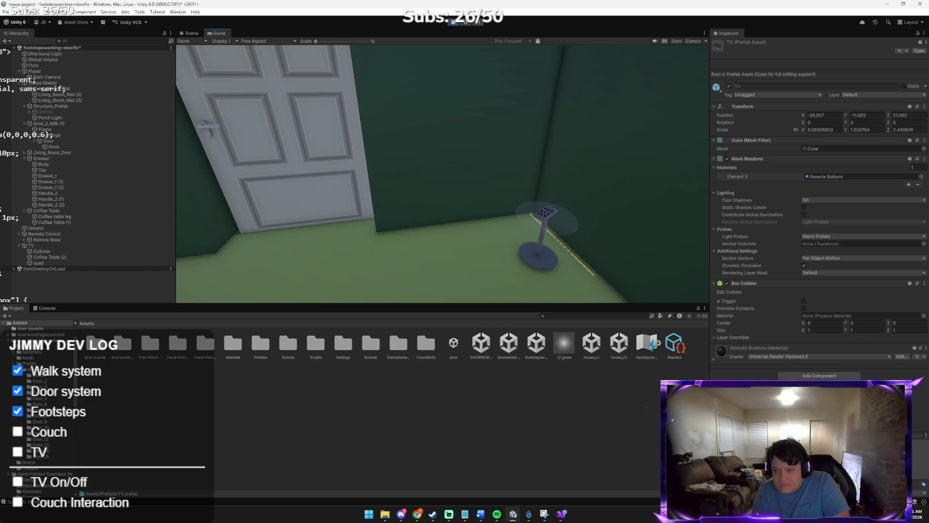
key(w)
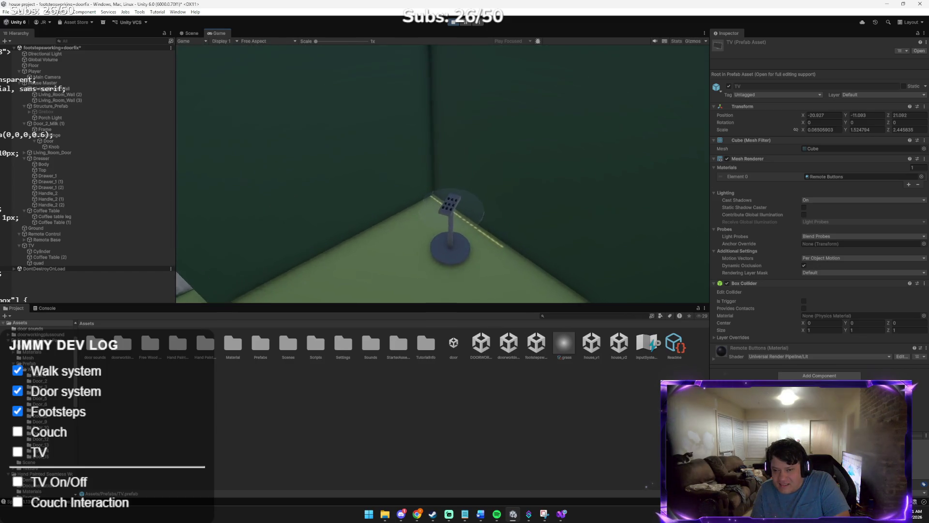
key(w)
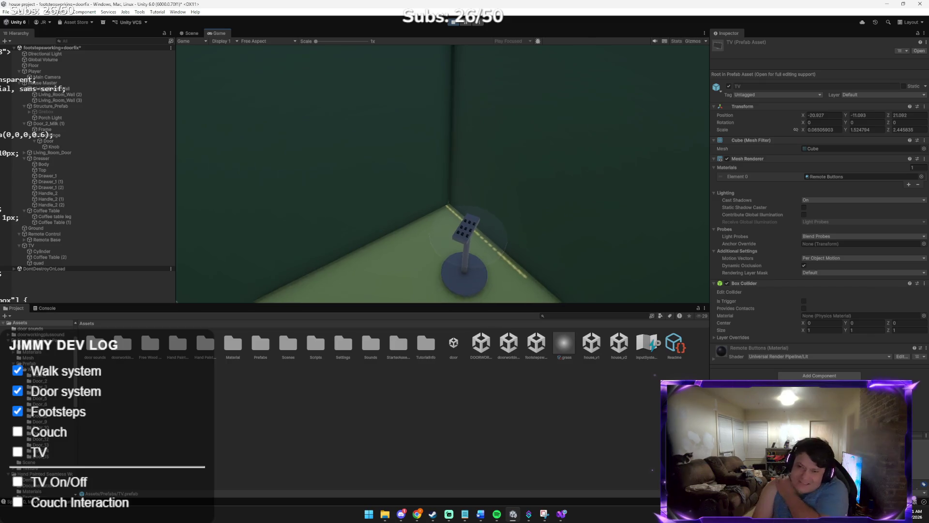
key(a)
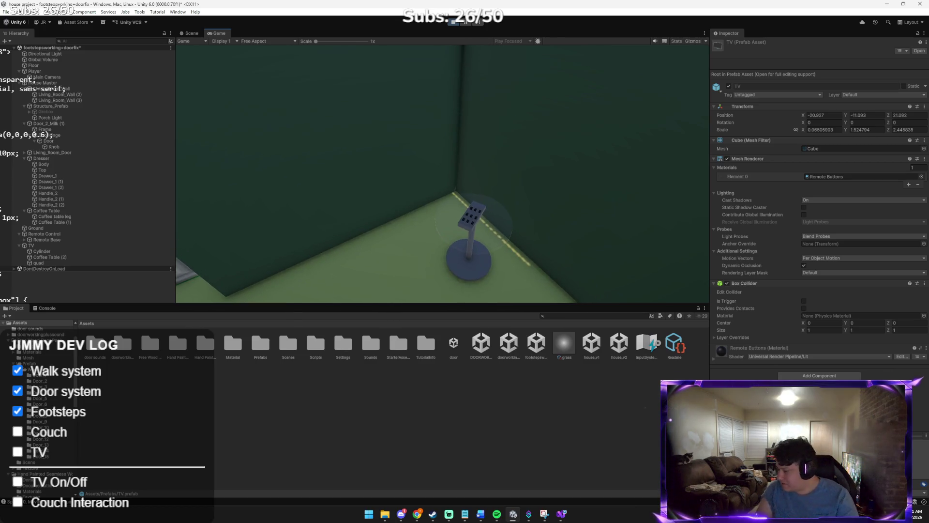
key(s)
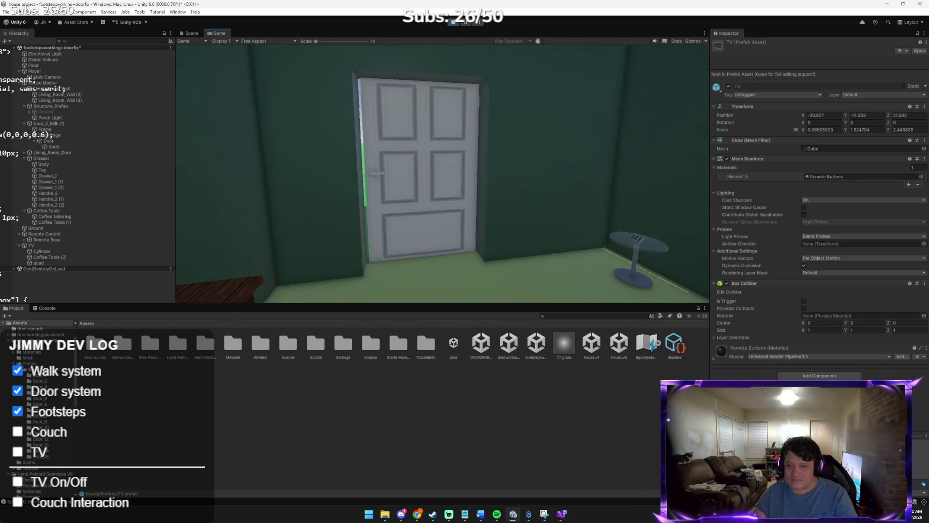
key(e)
key(w)
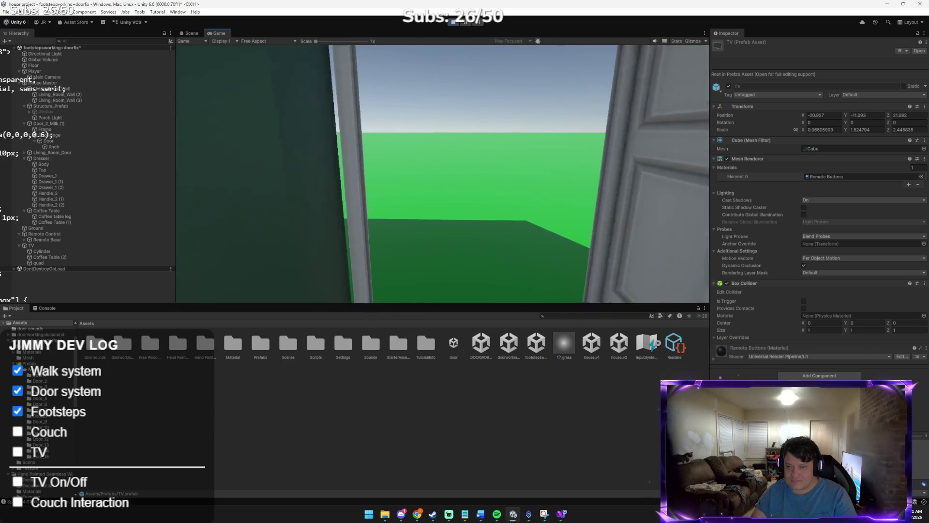
key(w)
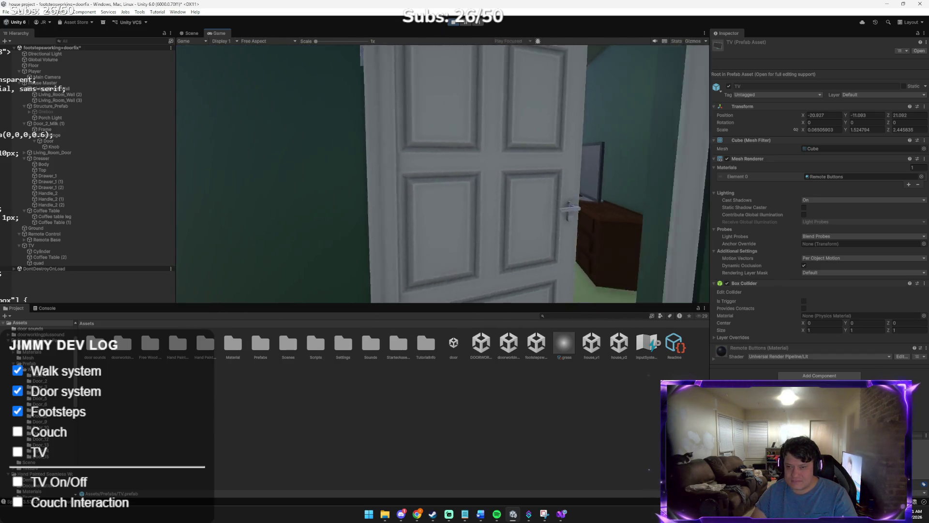
key(s)
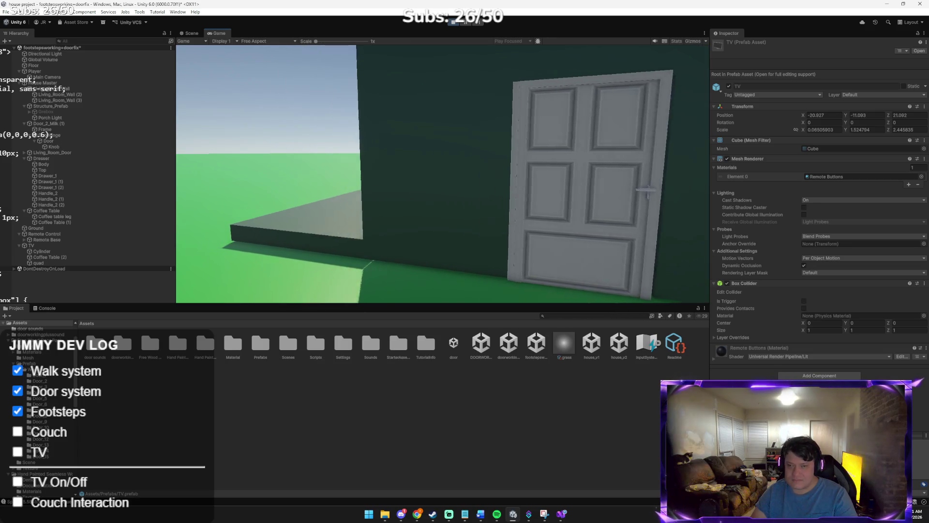
key(s)
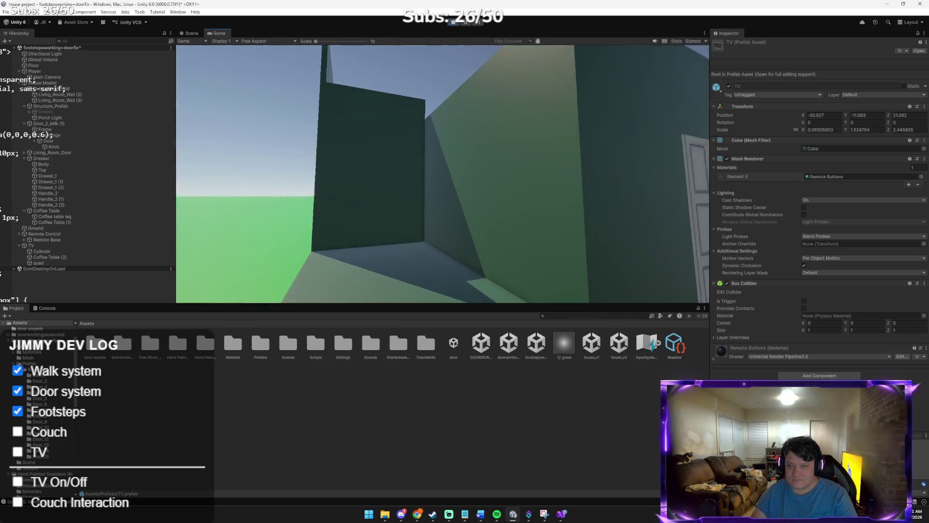
key(d)
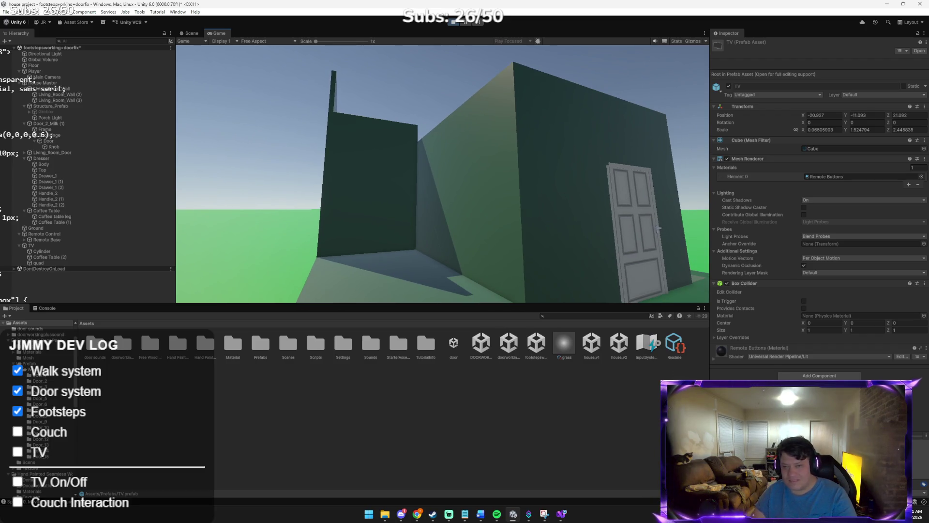
key(a)
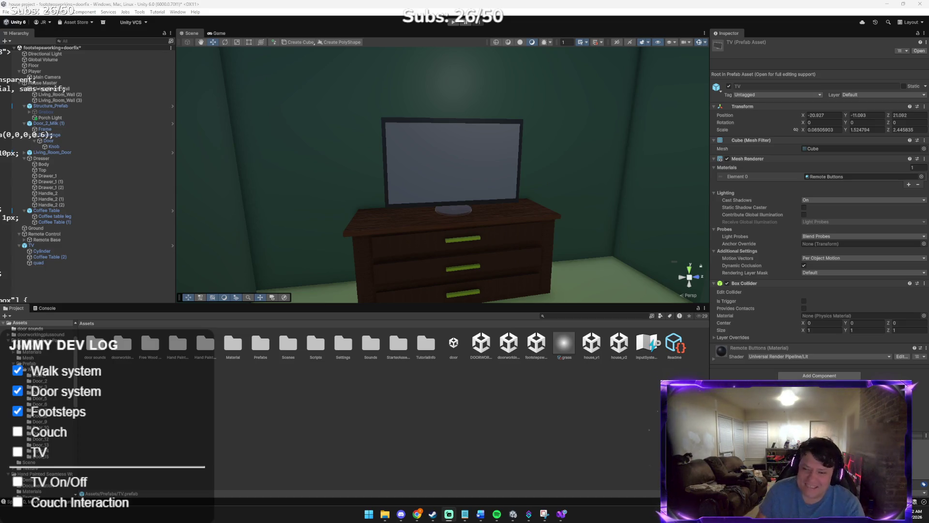
- Select the TV prefab instance standing on the dresser in the Scene view
click(427, 163)
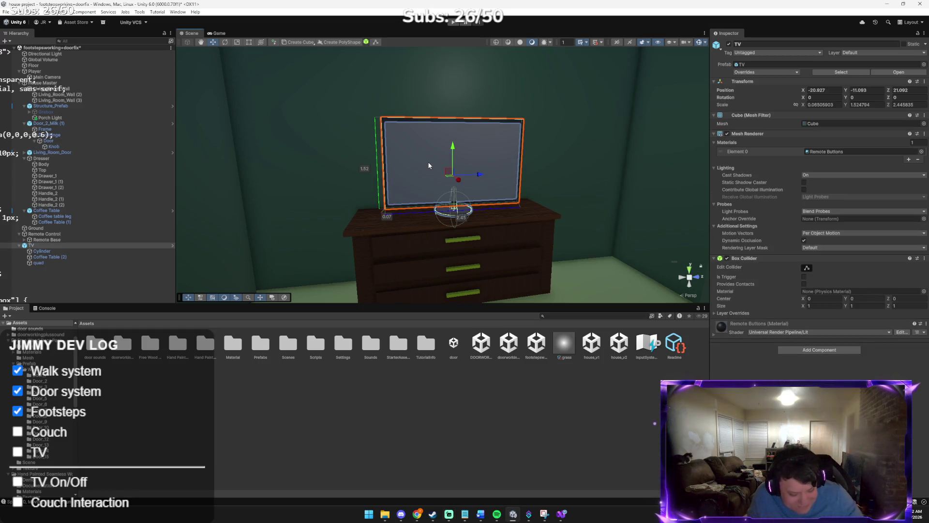
- Orbit the view toward the door and table, then save task-overlay.zip to Downloads
drag(430, 163, 654, 198)
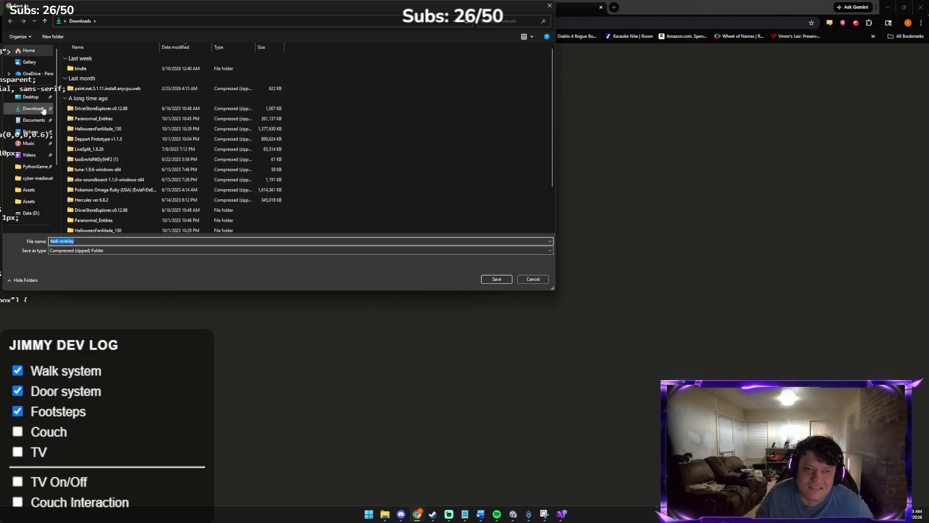
click(494, 278)
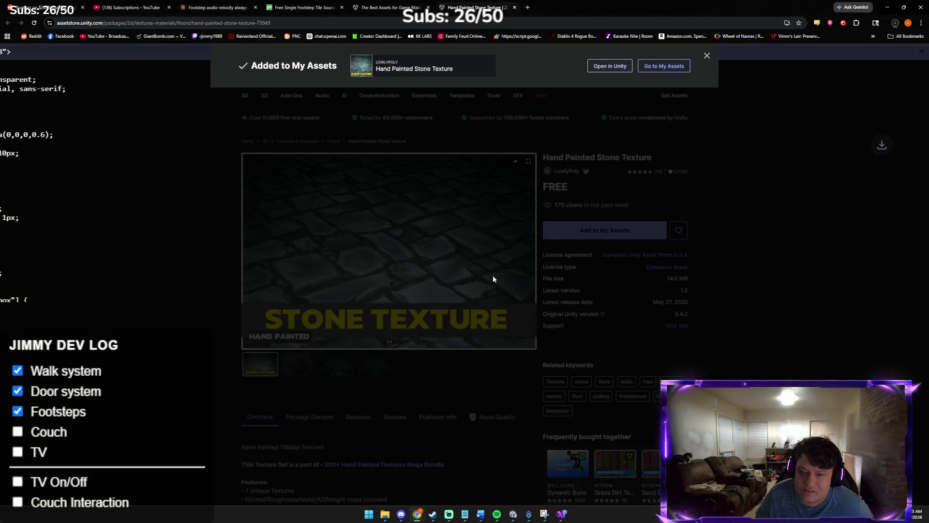
click(895, 22)
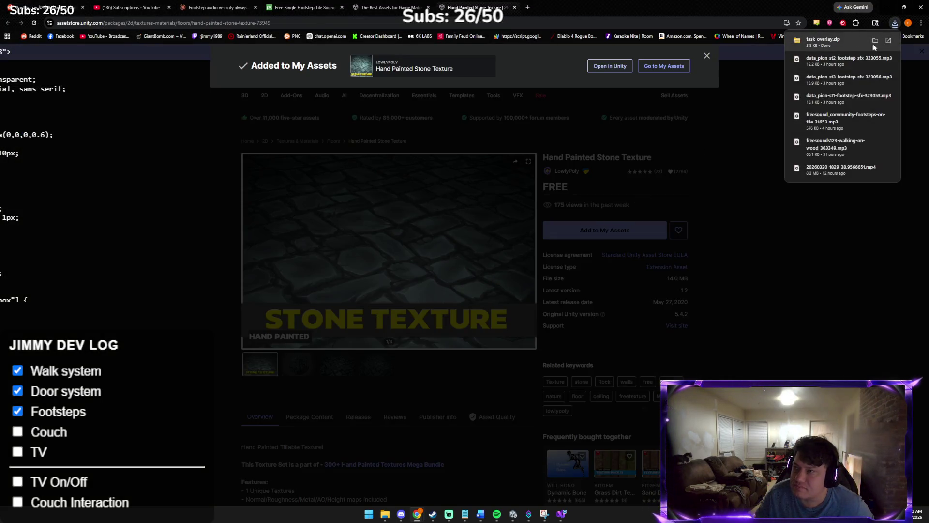
- Extract task-overlay.zip in Downloads and open the nested folder's editor.html in the browser
click(875, 42)
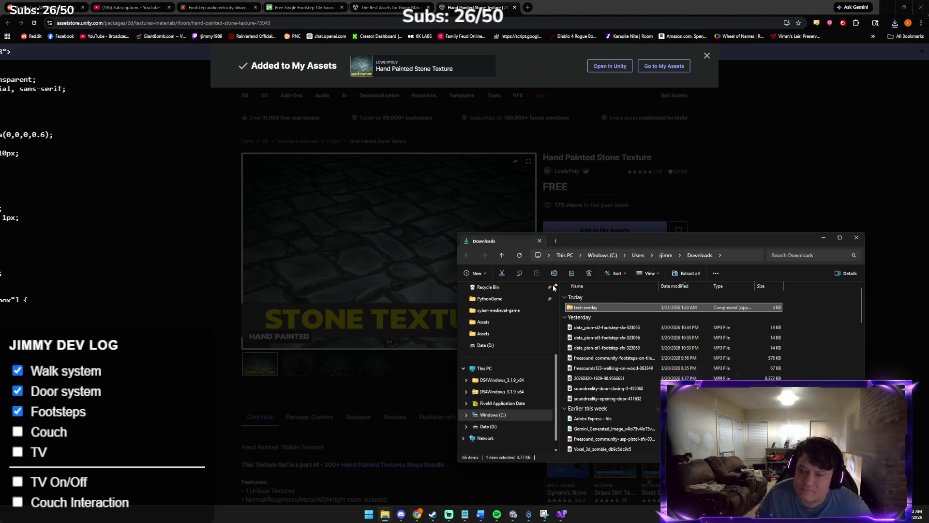
right_click(611, 308)
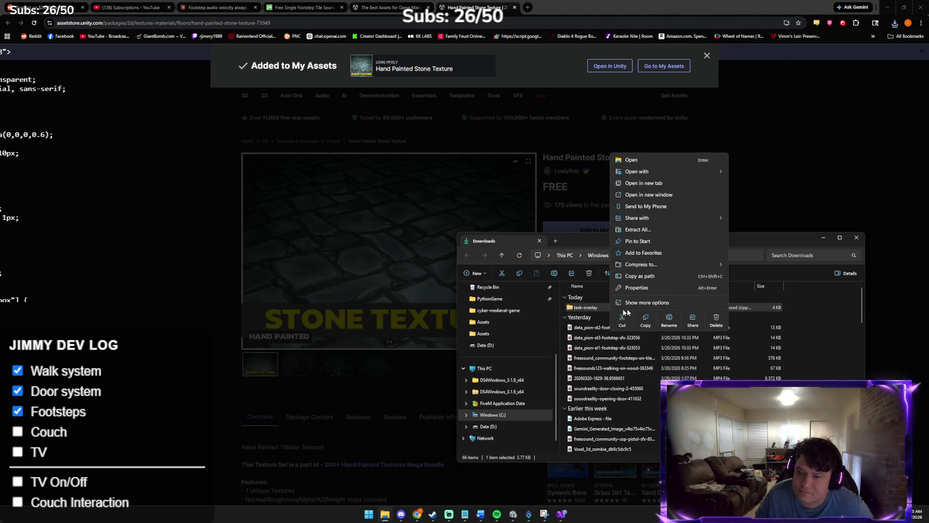
click(649, 230)
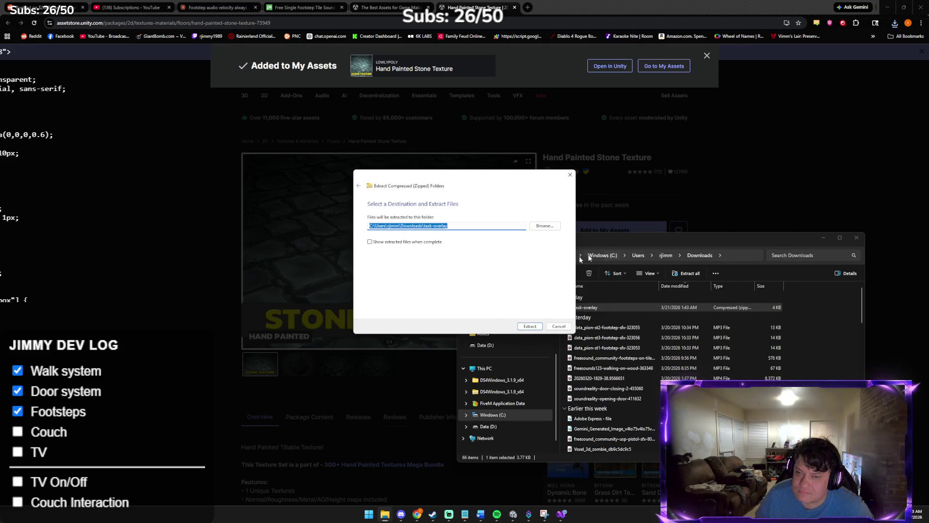
click(531, 327)
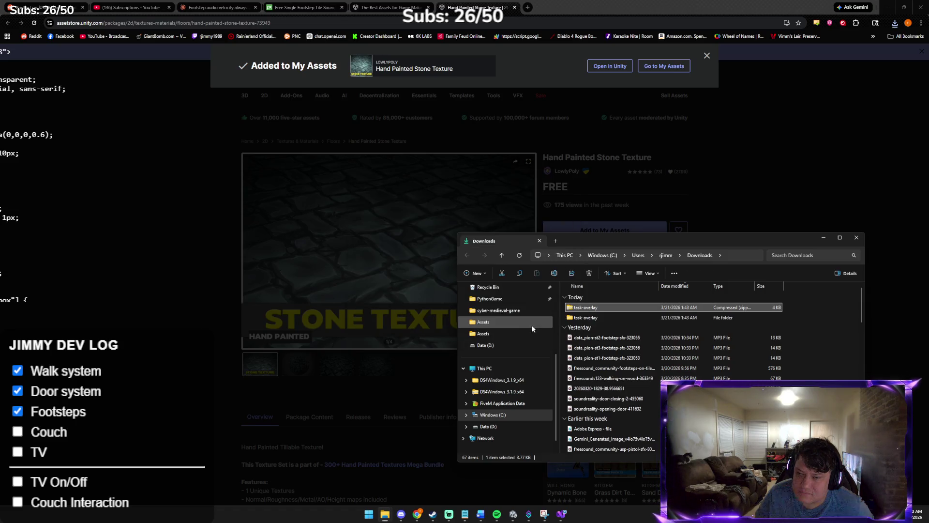
double_click(600, 315)
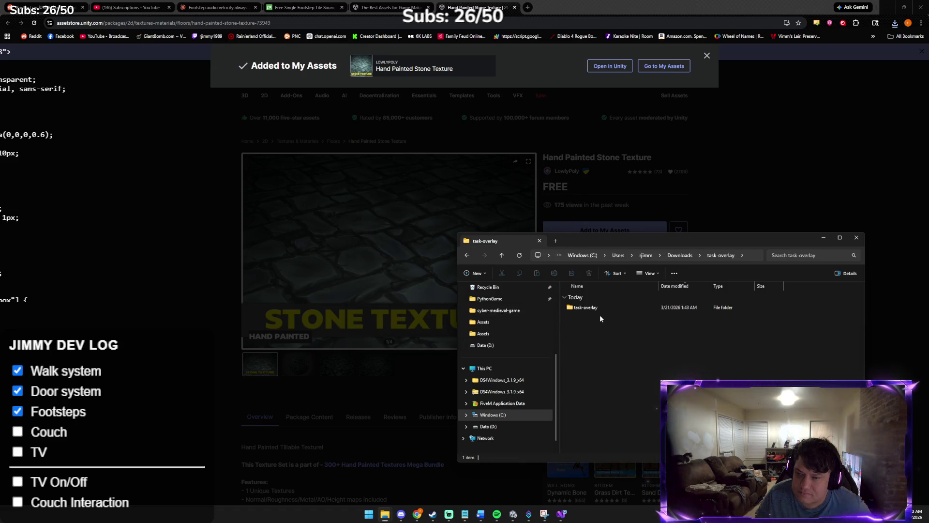
double_click(597, 310)
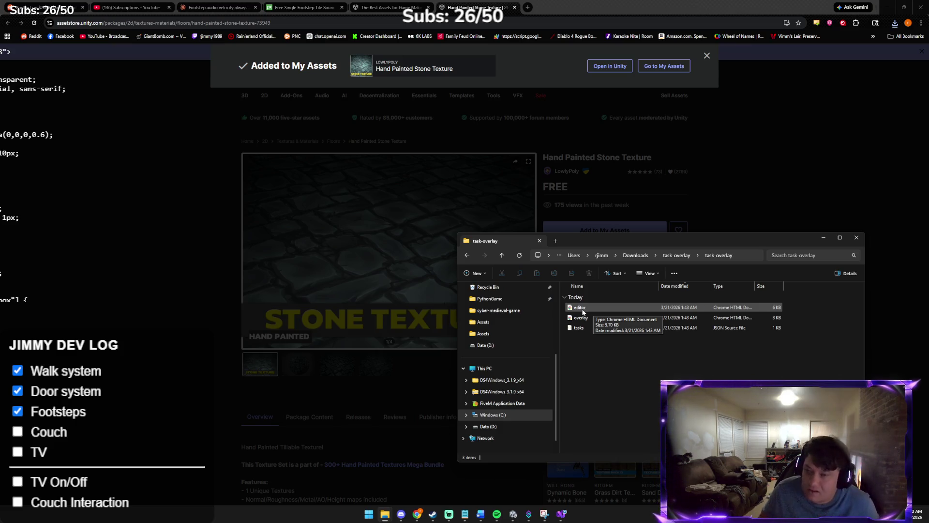
double_click(581, 308)
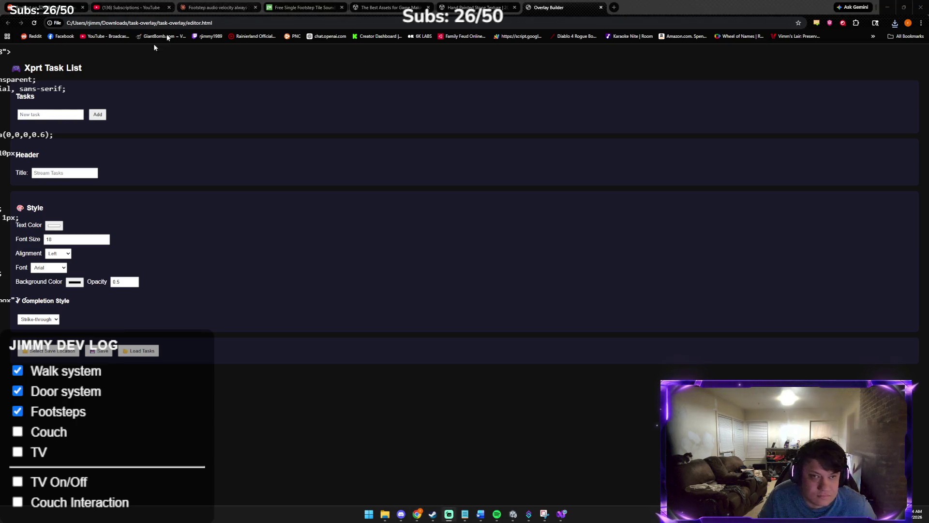
- Enter the user's personal dev-tasks title as the header Title
click(45, 114)
text(walk system)
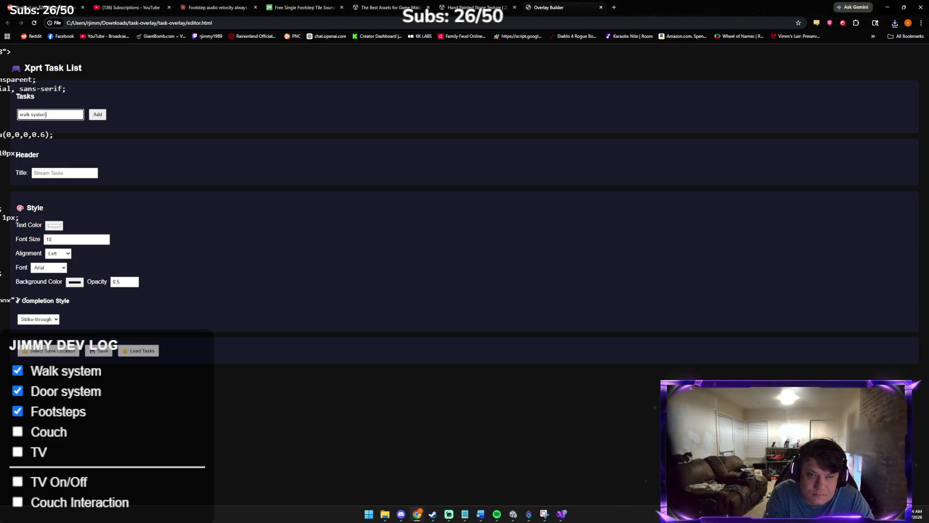
text(c)
key(BackSpace)
key(BackSpace)
key(BackSpace)
text(tv)
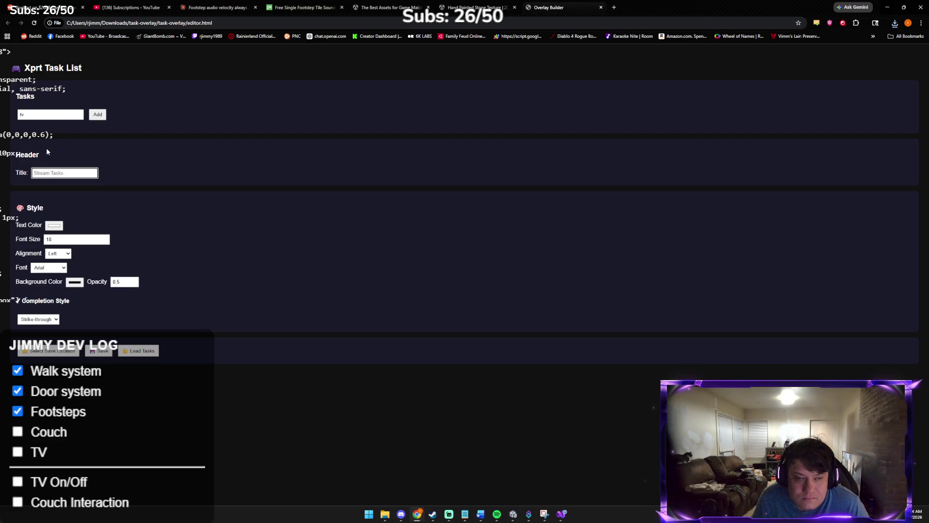
text(jimmys dev tas)
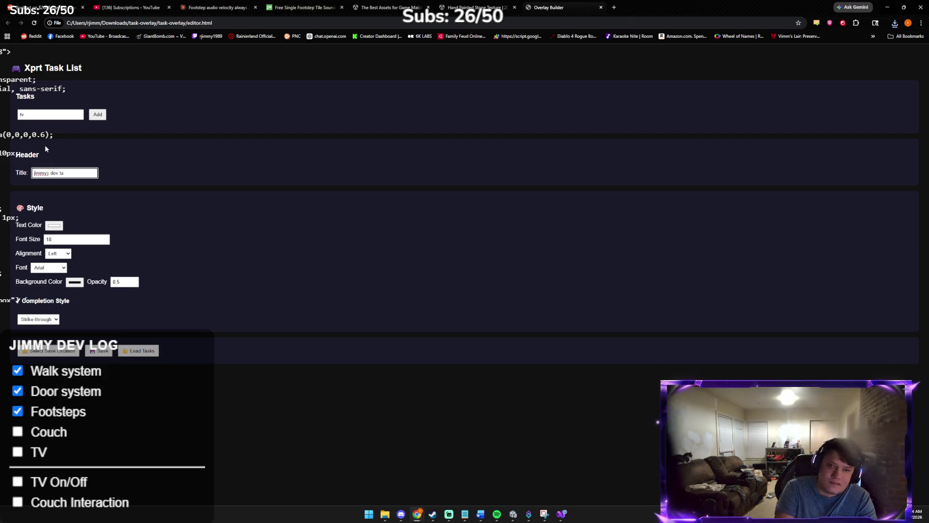
text(ks)
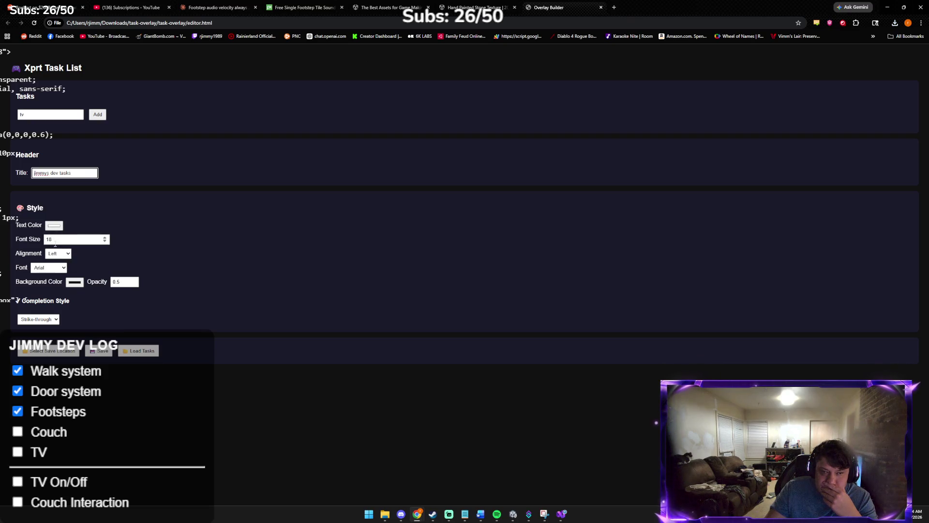
- Set the Completion Style to Both and begin selecting the save location
click(49, 319)
click(33, 338)
click(39, 319)
click(33, 347)
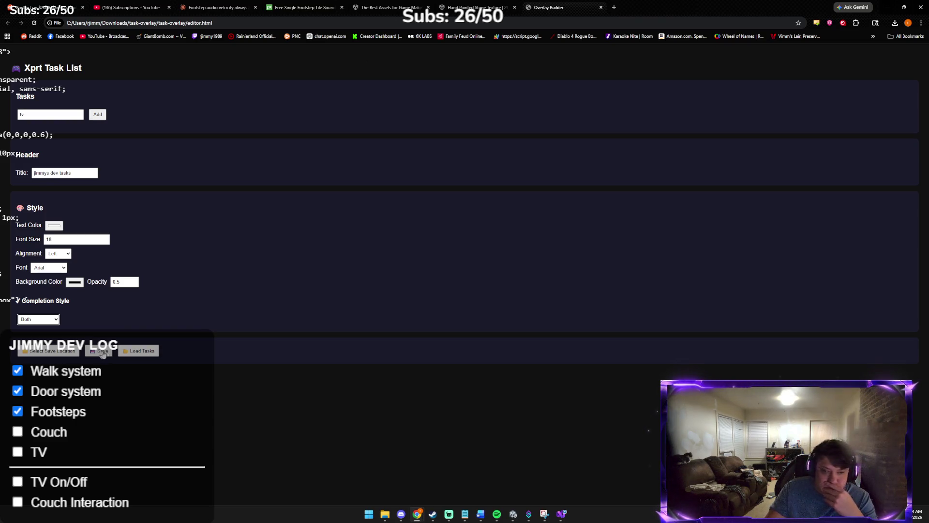
click(43, 351)
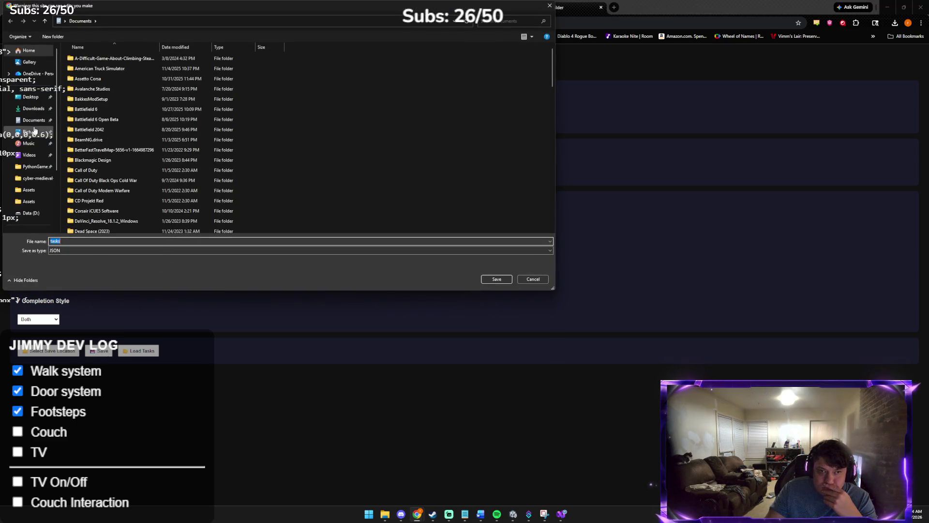
- Choose Downloads\task-overlay\task-overlay\tasks.json as the save location, confirming the replace
click(34, 109)
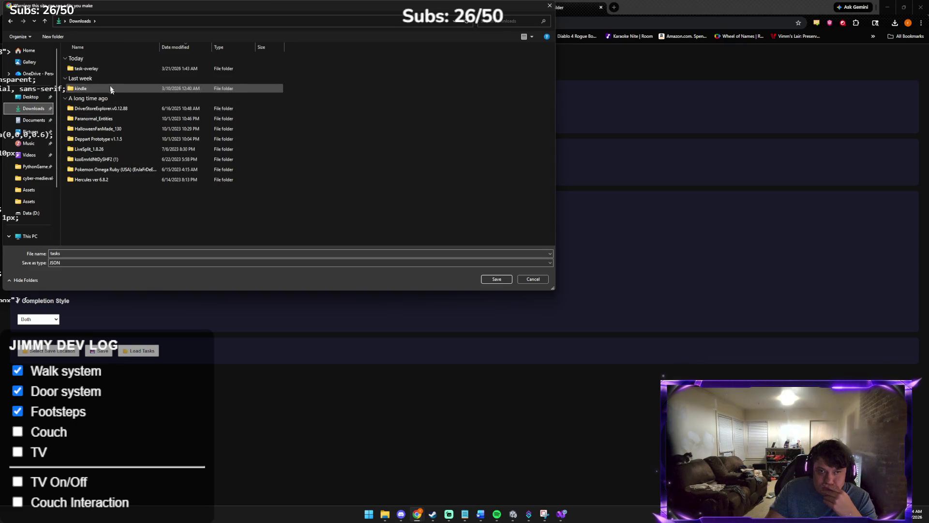
double_click(112, 68)
double_click(114, 71)
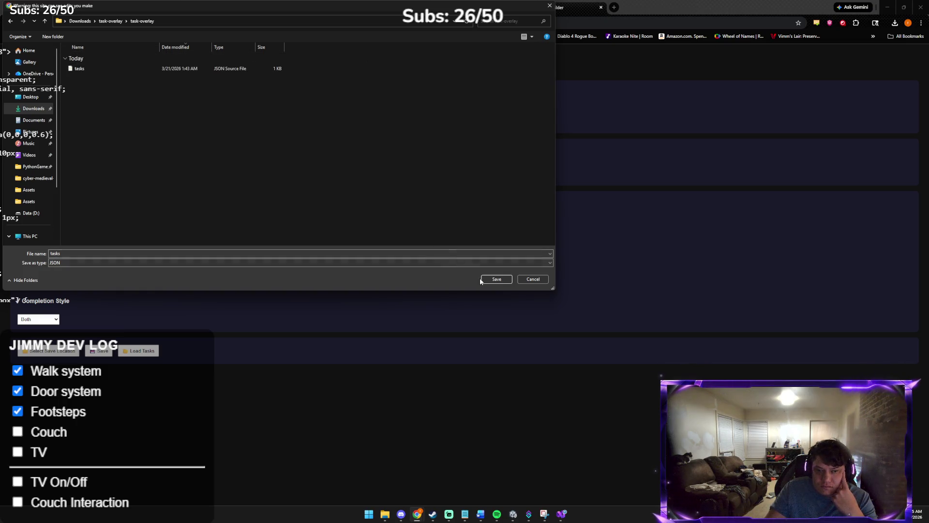
click(169, 68)
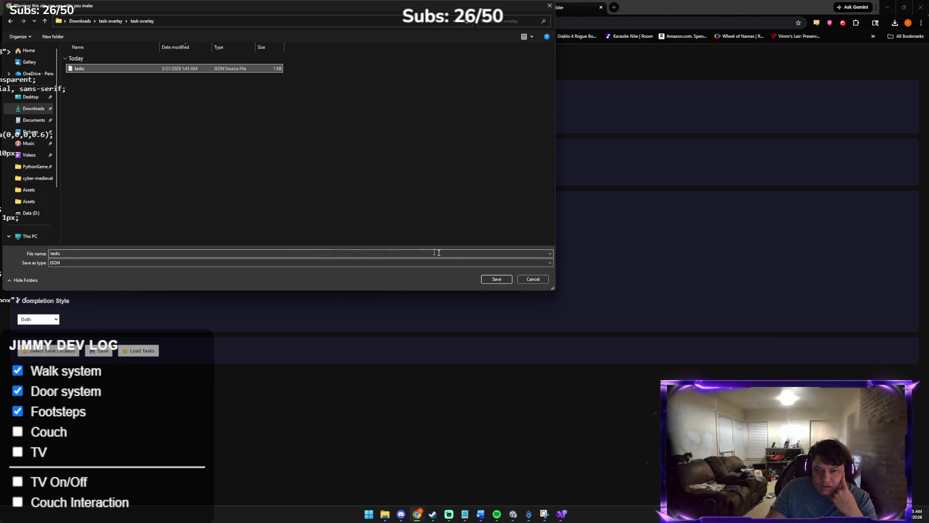
click(495, 277)
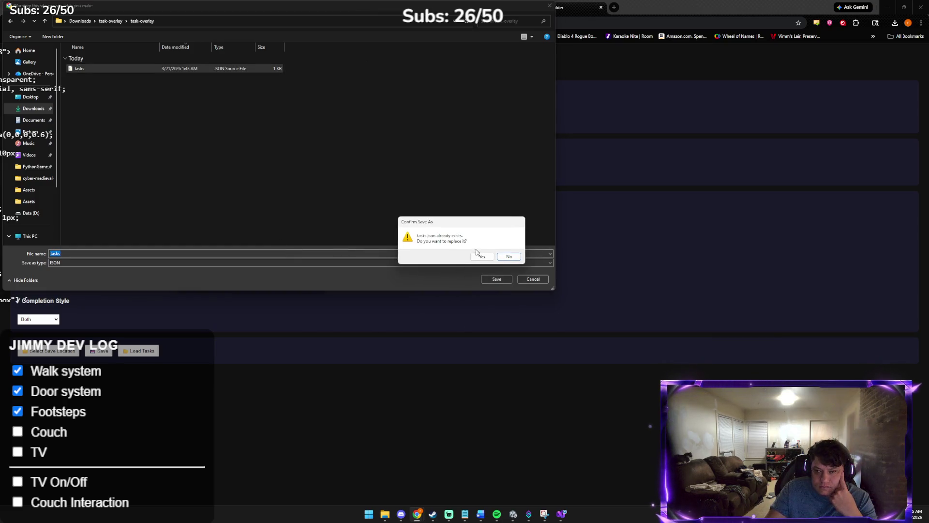
click(480, 256)
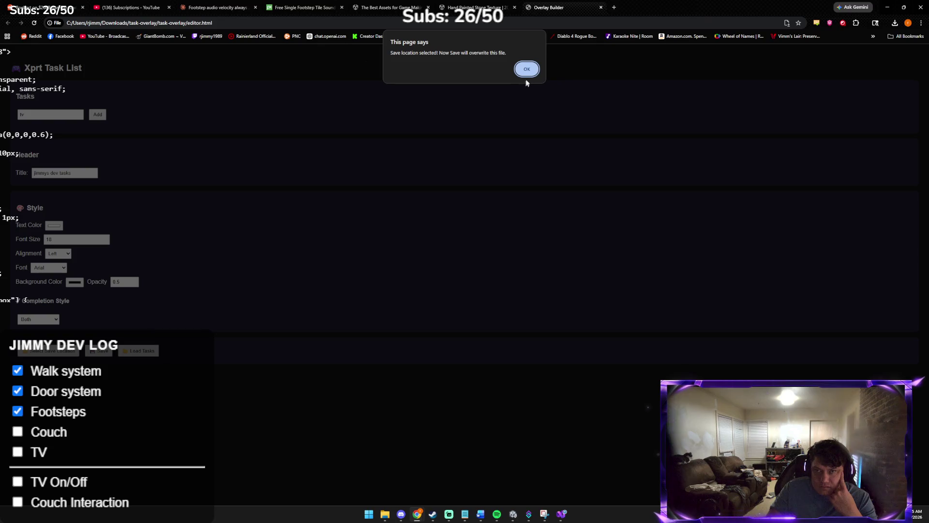
click(528, 70)
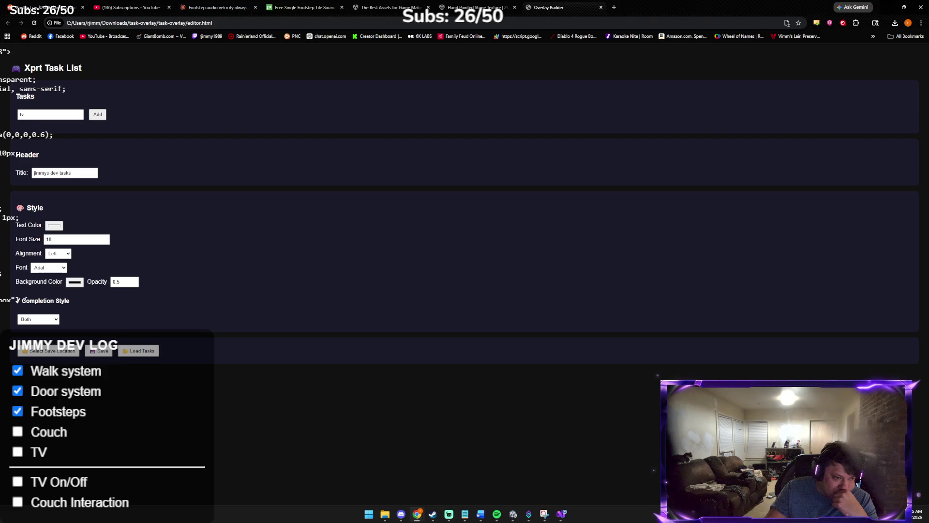
key(alt+Tab)
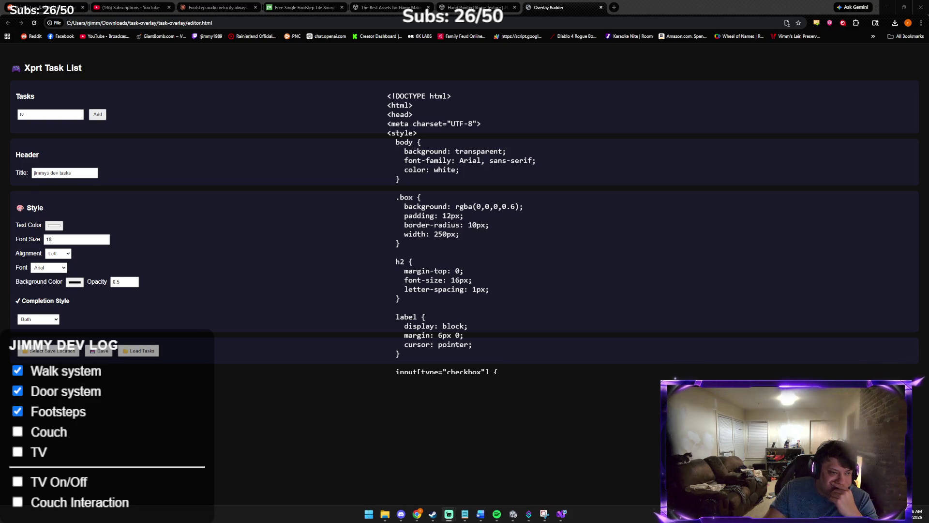
- Drag the Streamlabs 'Settings for Browser Source' window into view over the editor page
mouse_move(0, 56)
mouse_down()
mouse_move(283, 56)
mouse_move(306, 74)
mouse_up()
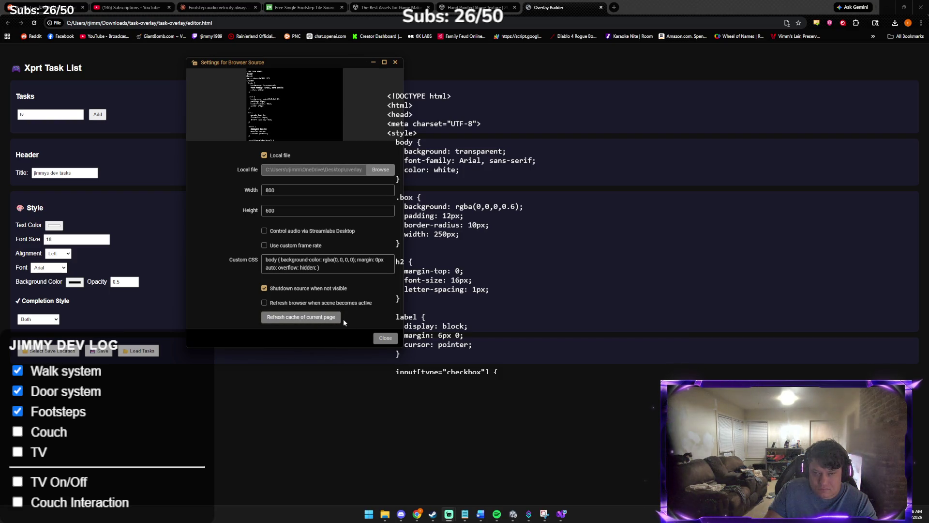
- Set the browser source's local file to the overlay file in Downloads > task-overlay and close its settings
click(383, 338)
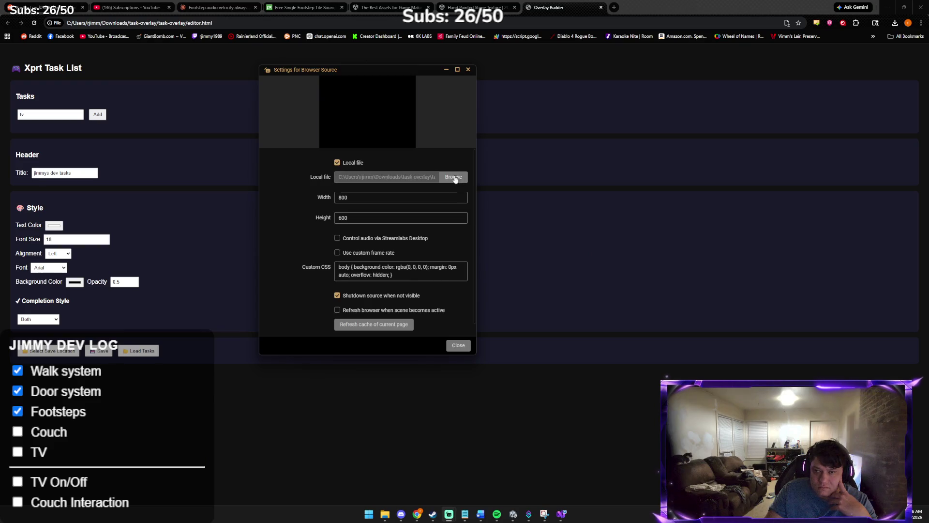
click(453, 177)
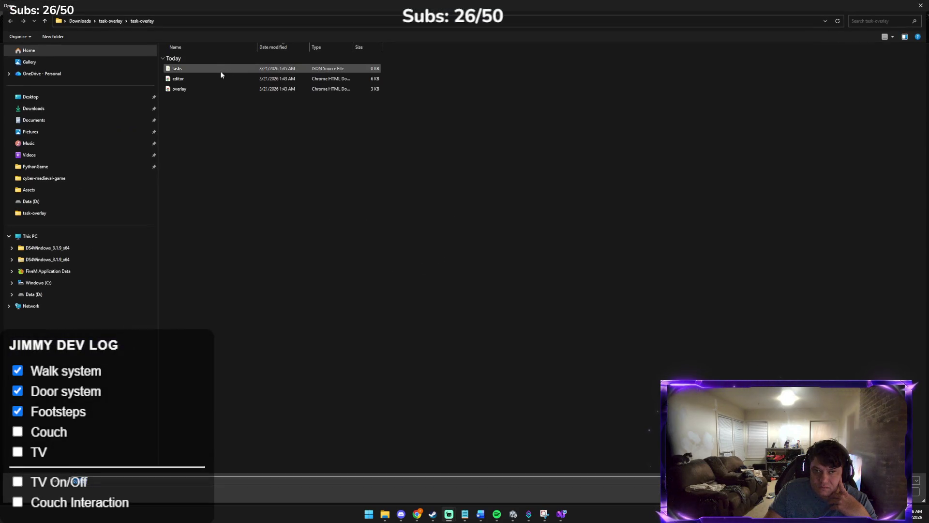
double_click(221, 88)
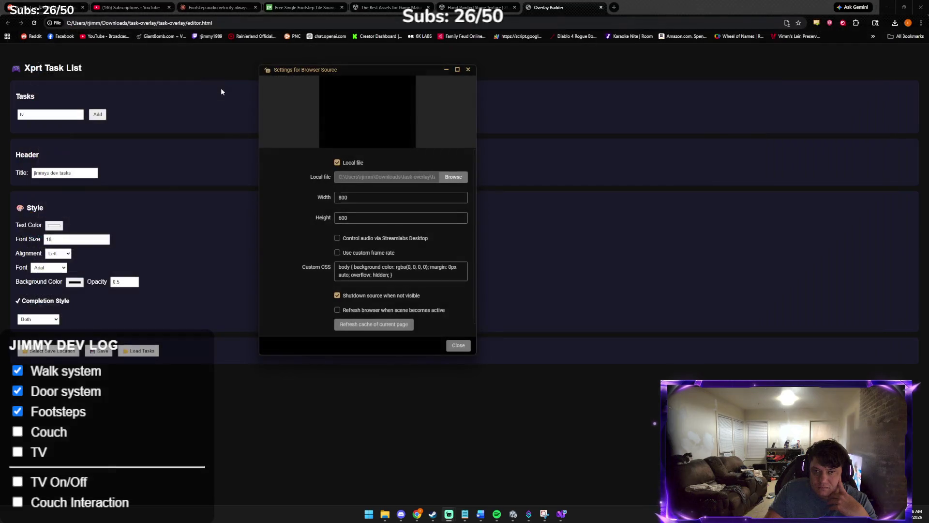
click(458, 345)
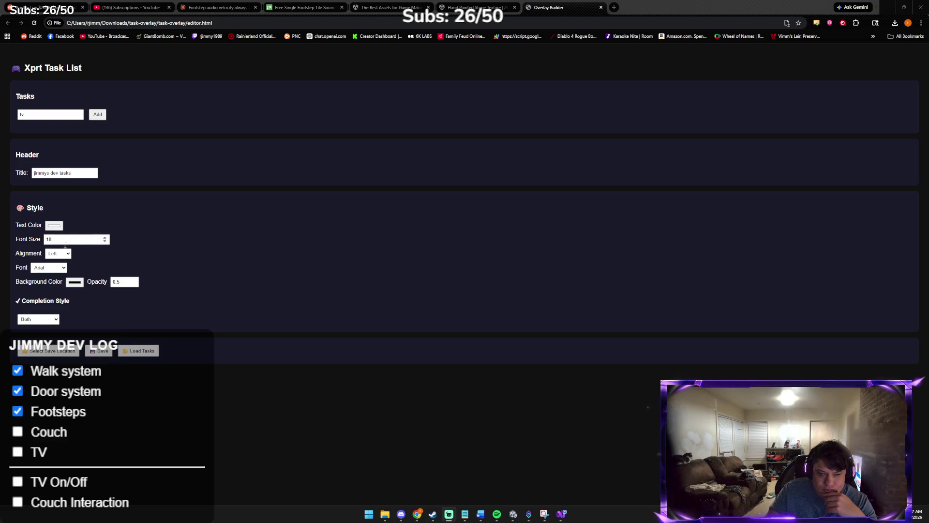
- Add a 'tv' task to the list, leave it unticked and save
click(100, 352)
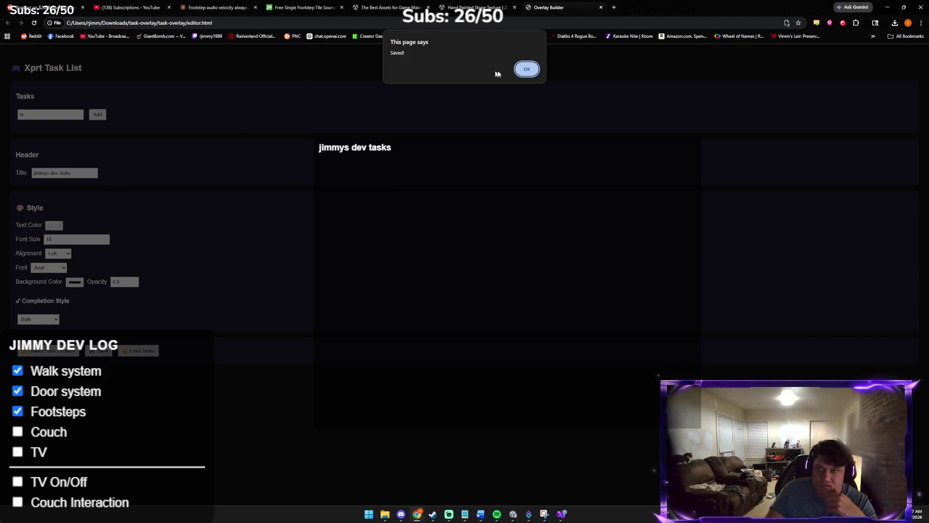
click(519, 69)
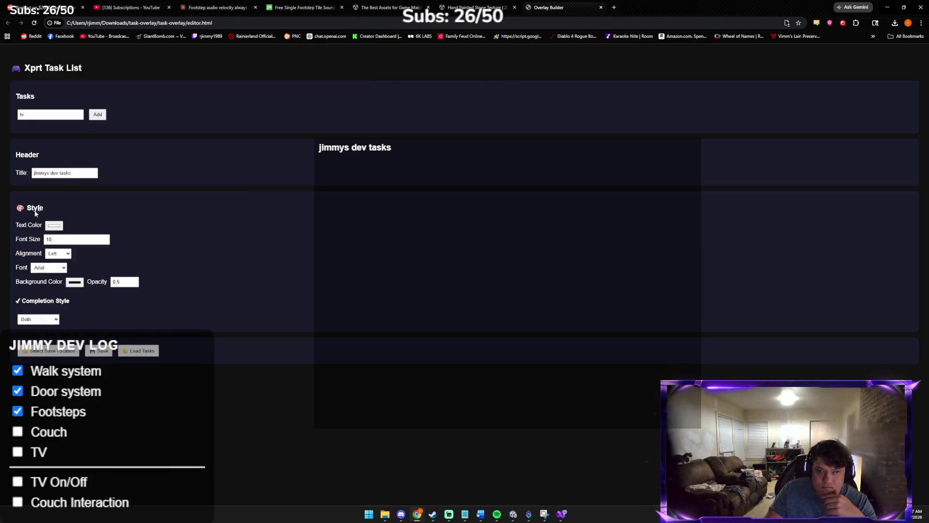
click(97, 114)
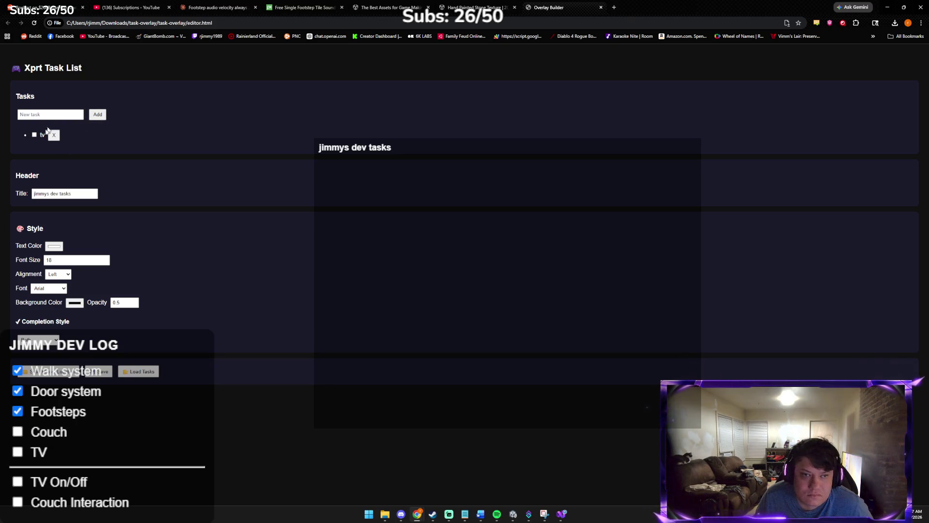
click(33, 135)
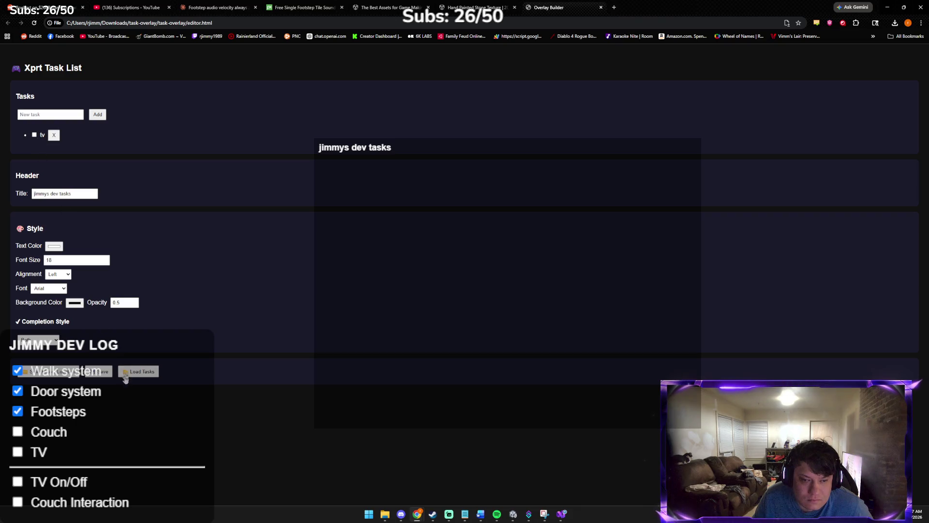
click(104, 371)
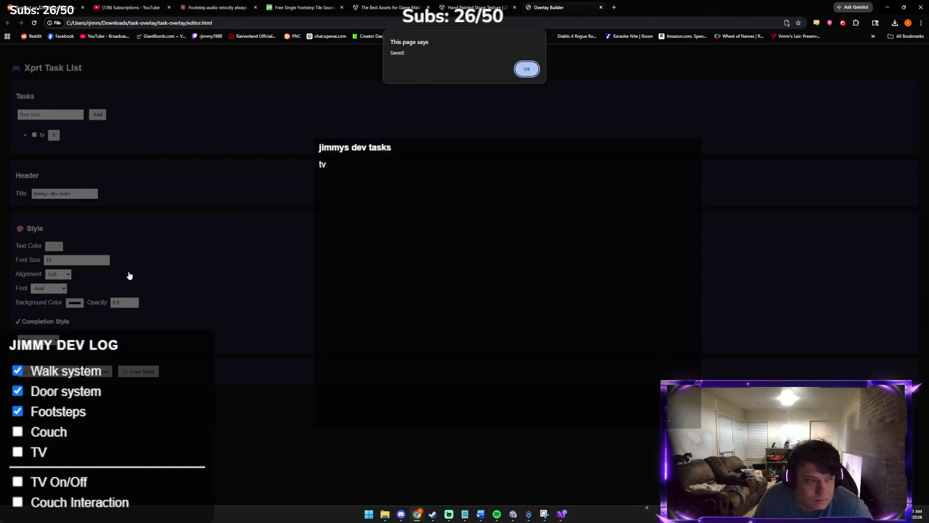
click(533, 69)
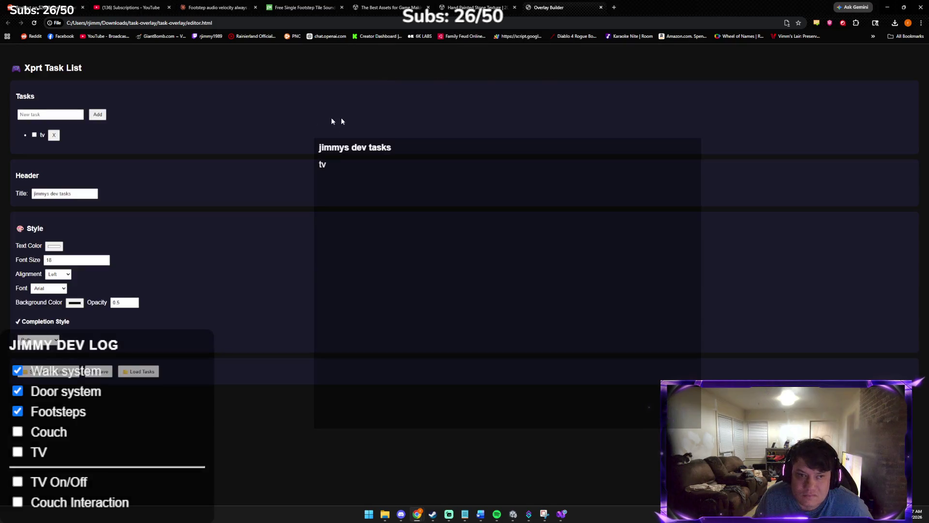
- Tick the tv task as done and save so the overlay strikes it through
click(34, 135)
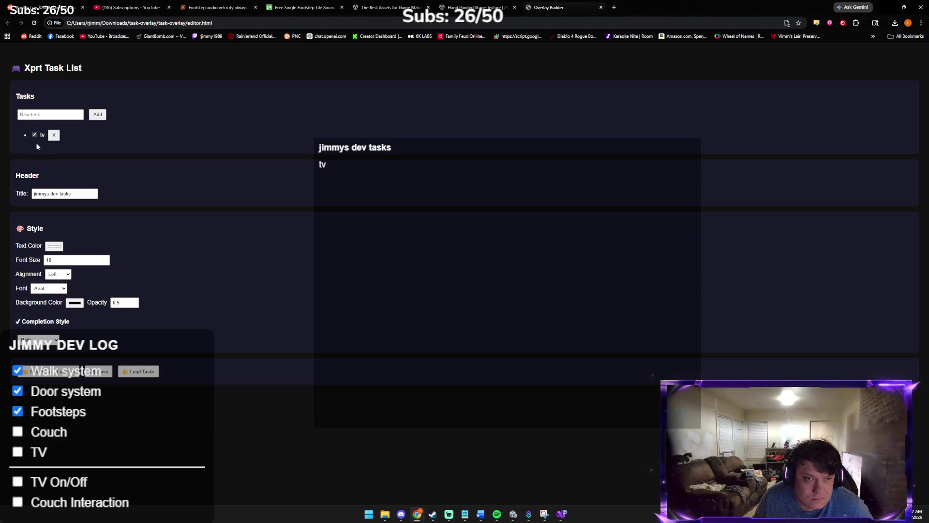
click(102, 371)
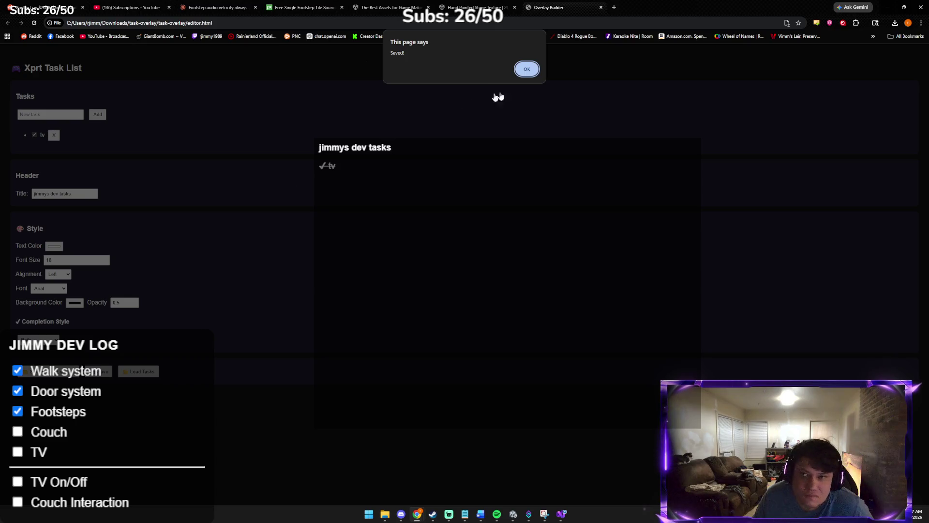
click(527, 68)
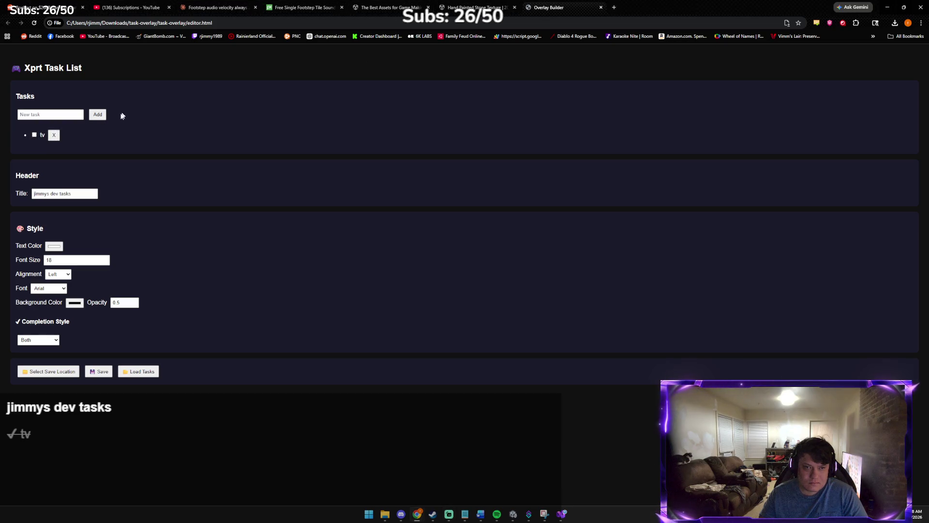
- Replace the tv task with 'working tv', 'sittable couch' and 'see through window' tasks
click(54, 136)
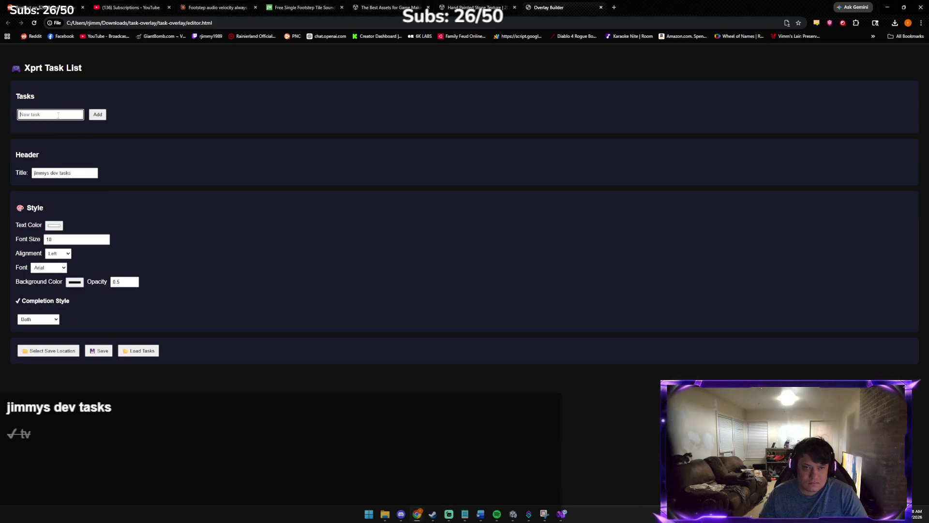
text(working tv)
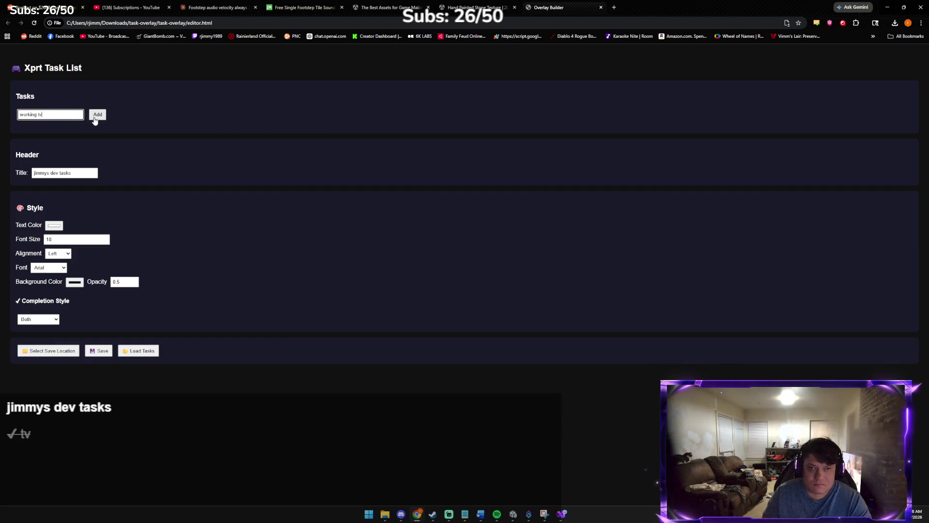
click(97, 116)
click(32, 112)
text(sittab)
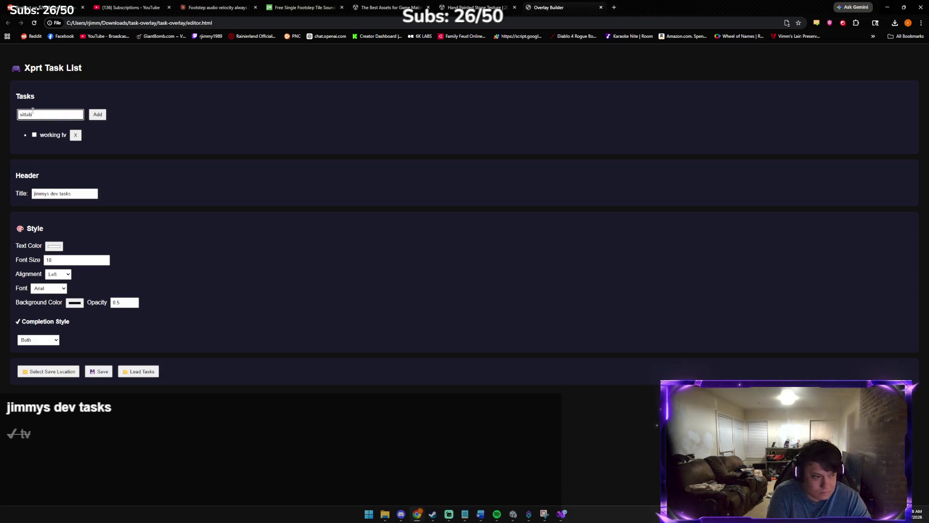
text(le souch)
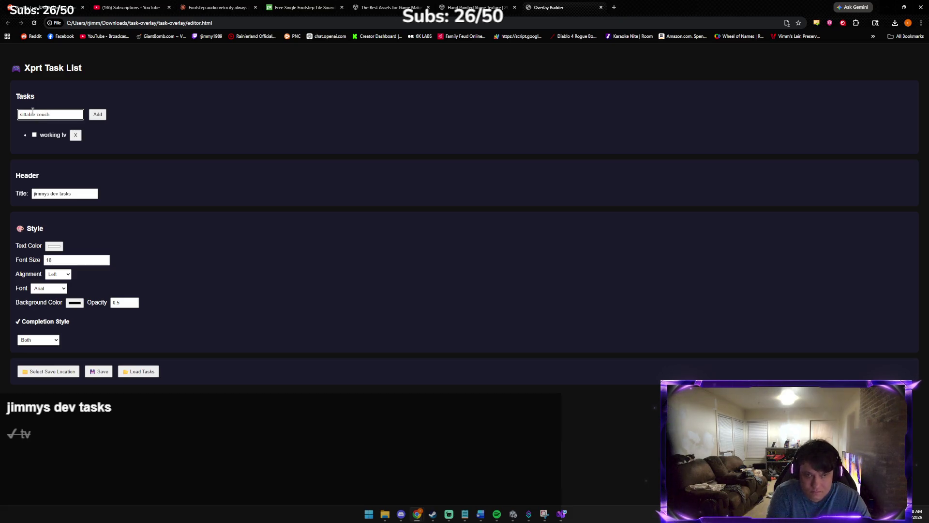
click(97, 115)
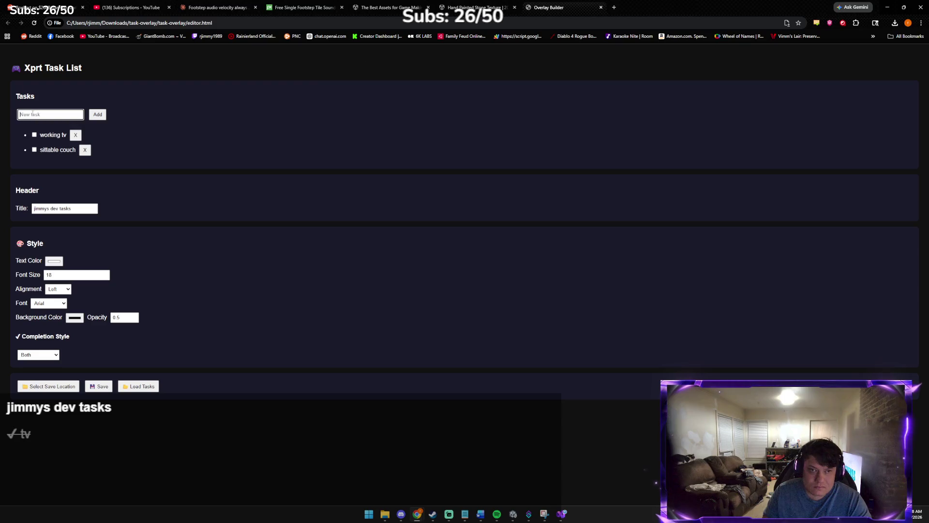
text(seathrough window)
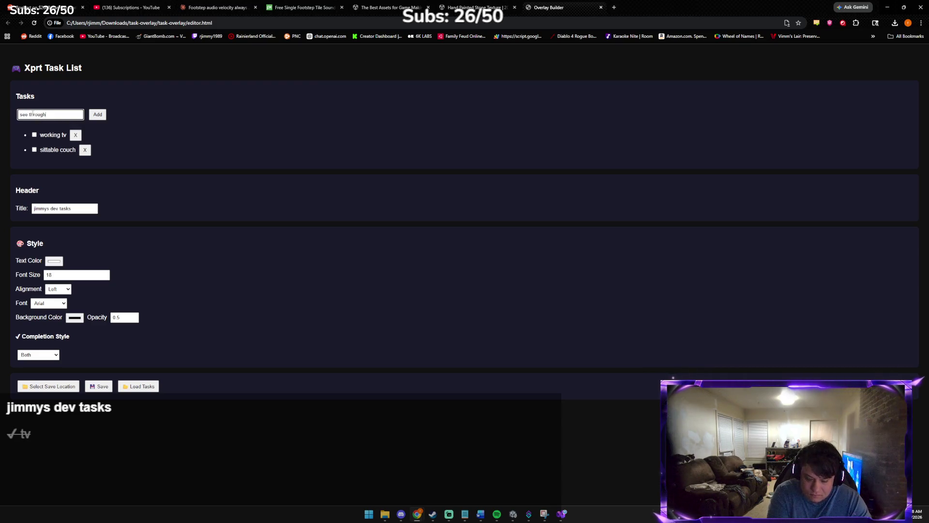
click(98, 111)
text(workabl)
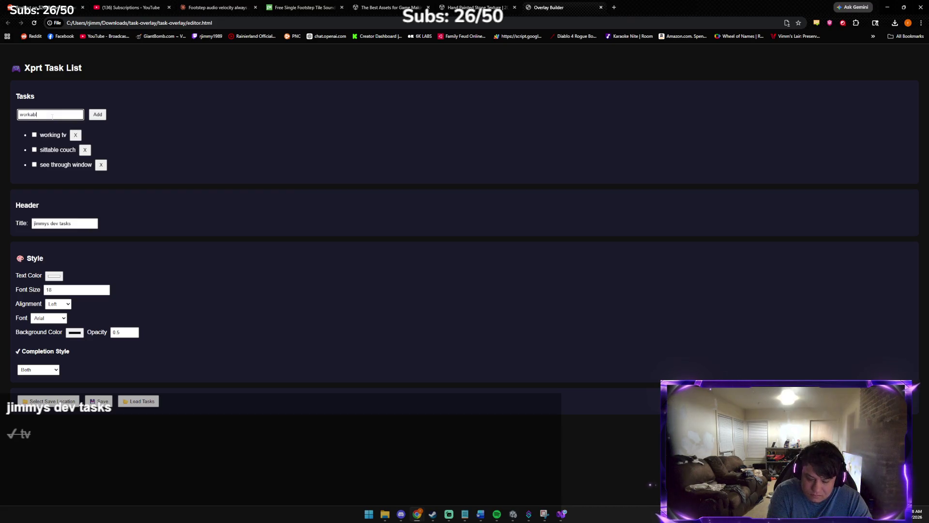
- Add 'workable window' and 'build couch' tasks, then save the list
text(e window)
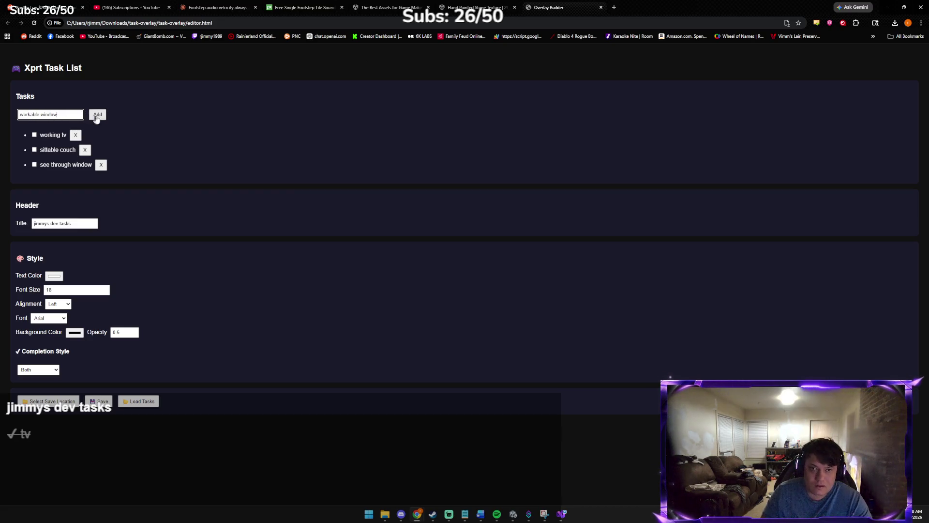
click(96, 117)
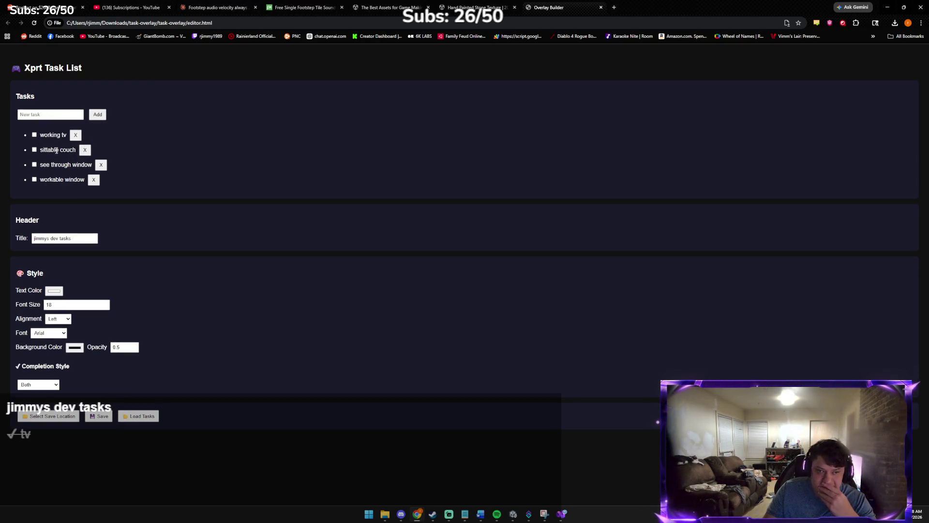
click(64, 117)
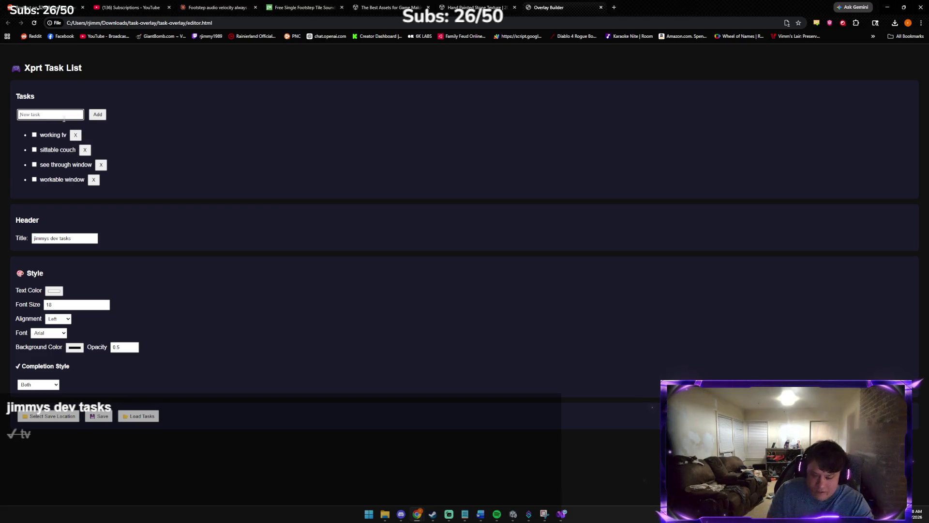
text(build couch)
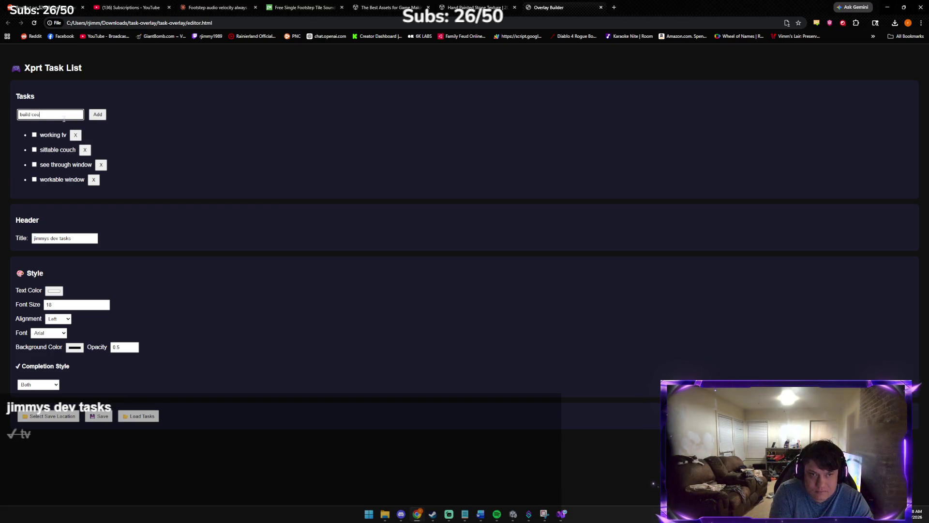
click(97, 114)
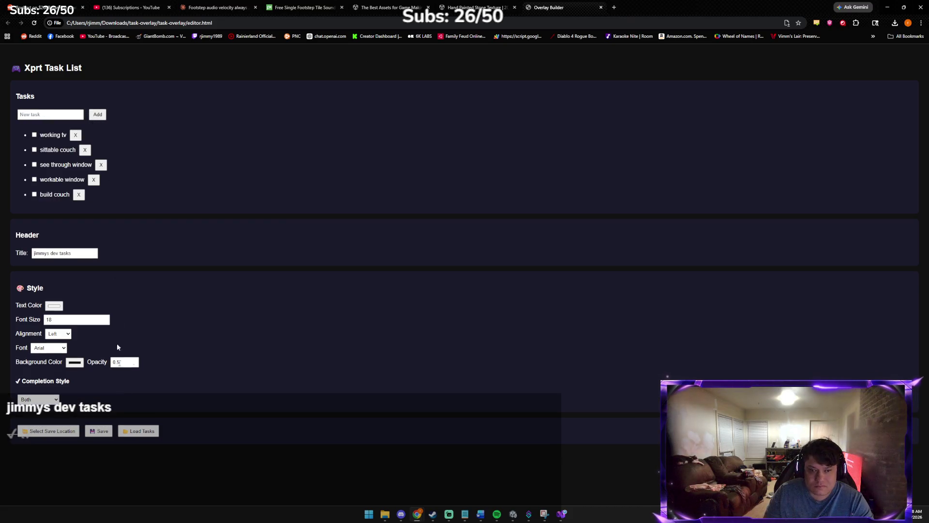
click(99, 430)
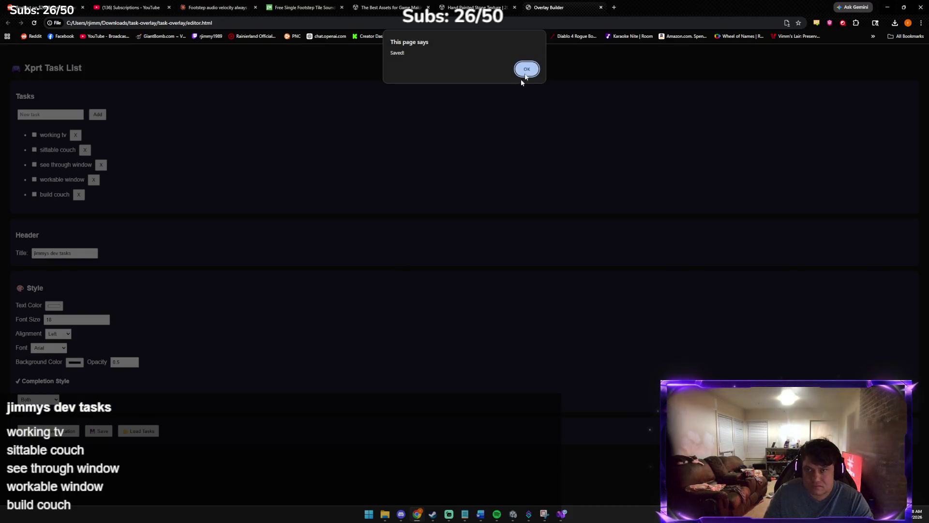
click(526, 68)
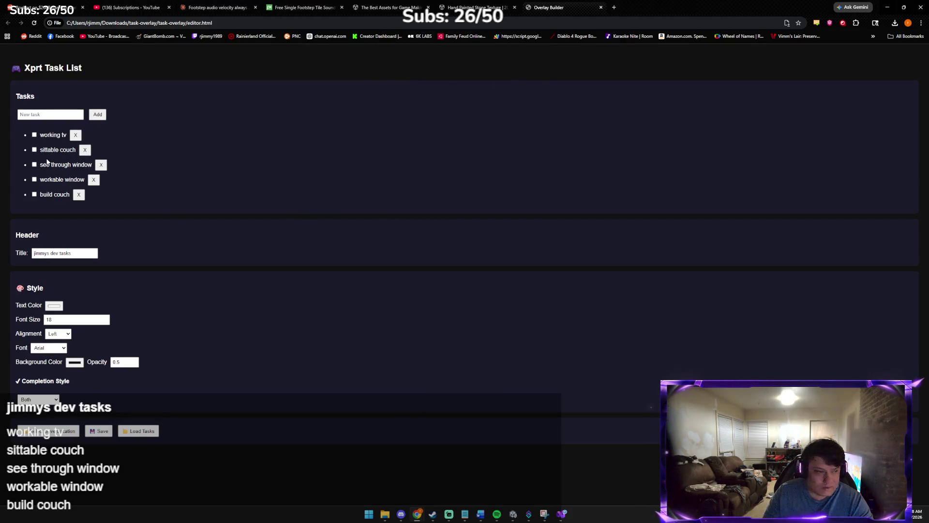
- Move and resize the floating task-list overlay into a small box at the screen's top-right corner
mouse_move(59, 407)
mouse_down()
mouse_move(125, 386)
mouse_move(149, 361)
mouse_move(144, 386)
mouse_move(108, 399)
mouse_move(211, 119)
mouse_up()
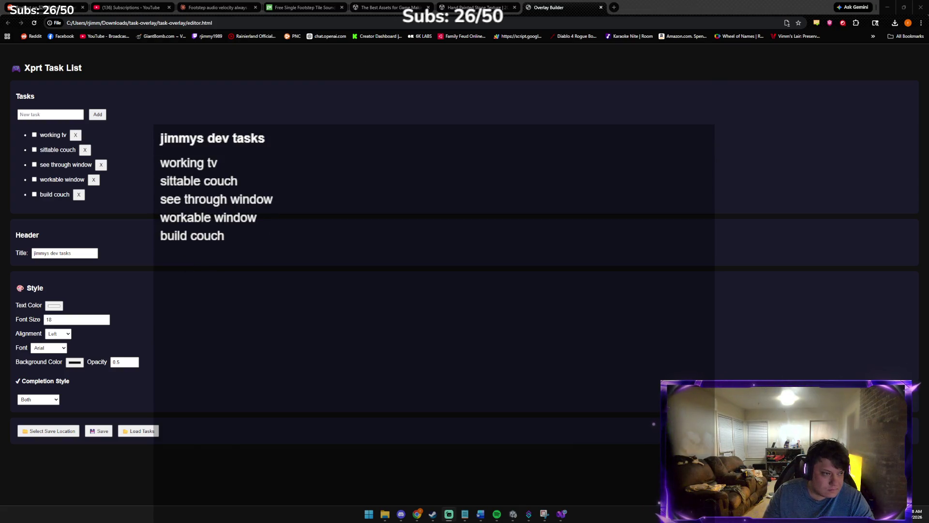
mouse_move(154, 125)
mouse_down()
mouse_move(438, 407)
mouse_move(308, 289)
mouse_move(224, 356)
mouse_move(161, 382)
mouse_move(208, 274)
mouse_move(252, 260)
mouse_move(208, 260)
mouse_up()
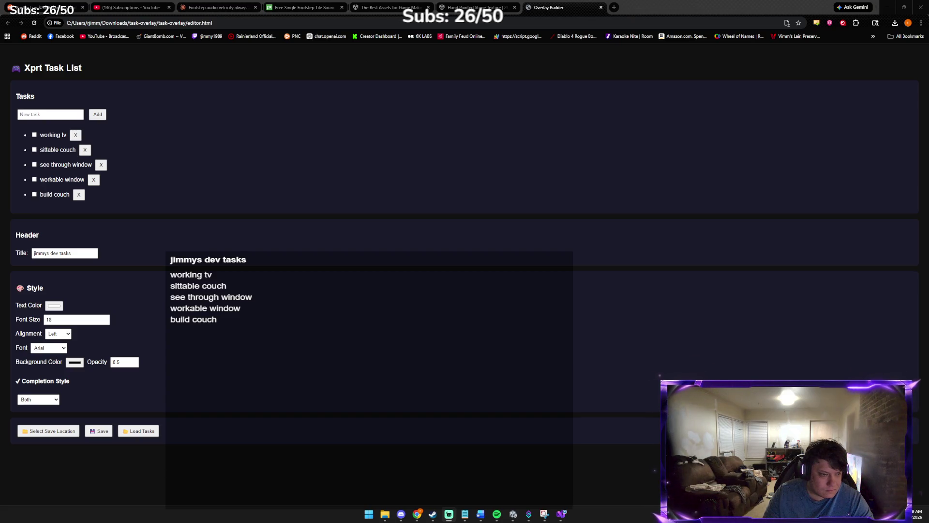
mouse_move(572, 379)
mouse_down()
mouse_move(230, 379)
mouse_move(261, 380)
mouse_up()
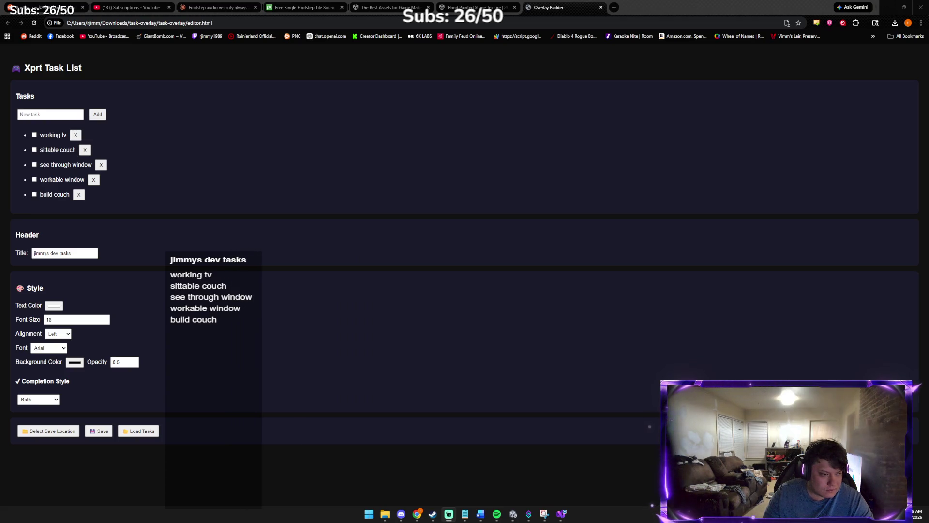
drag(213, 493, 213, 339)
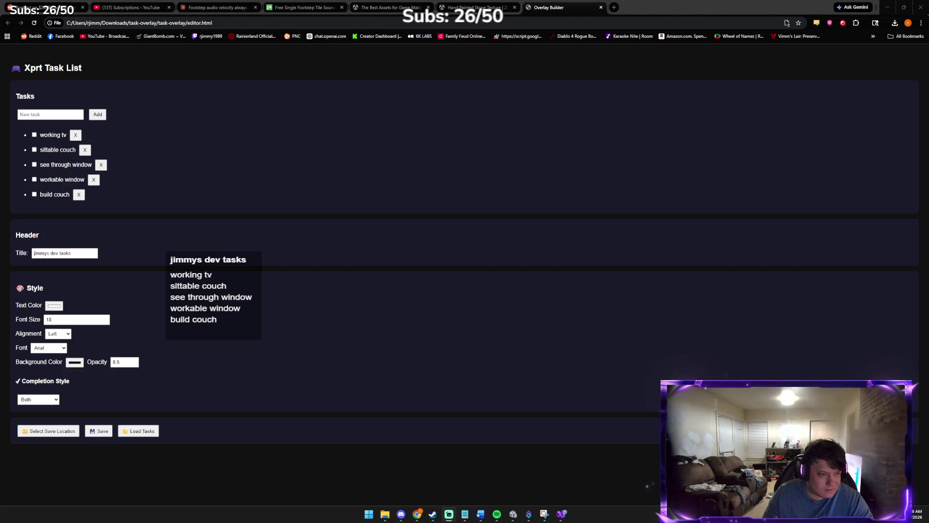
mouse_move(261, 338)
mouse_down()
mouse_move(514, 517)
mouse_move(491, 503)
mouse_move(440, 503)
mouse_move(421, 487)
mouse_up()
mouse_move(290, 338)
mouse_down()
mouse_move(201, 284)
mouse_move(145, 352)
mouse_move(701, 216)
mouse_move(796, 88)
mouse_move(919, 88)
mouse_move(796, 88)
mouse_up()
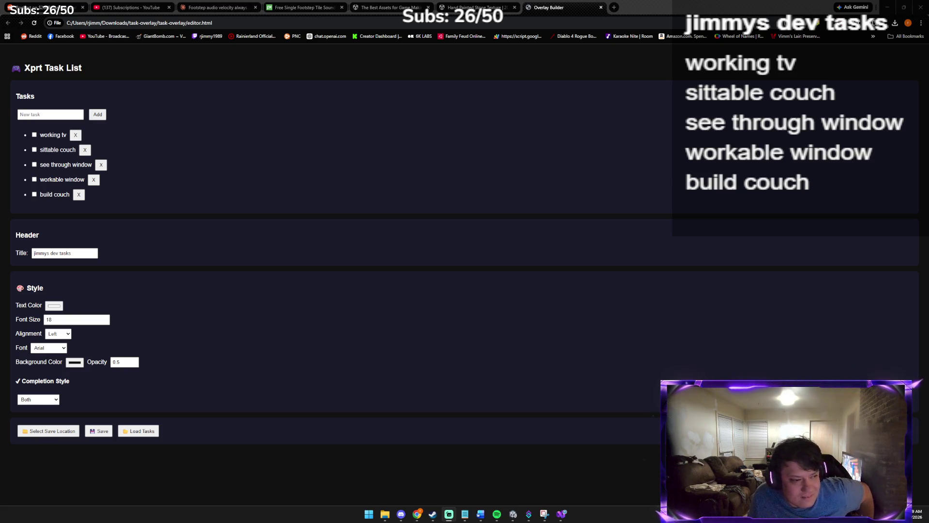
mouse_move(672, 236)
mouse_down()
mouse_move(780, 135)
mouse_move(751, 138)
mouse_move(778, 138)
mouse_up()
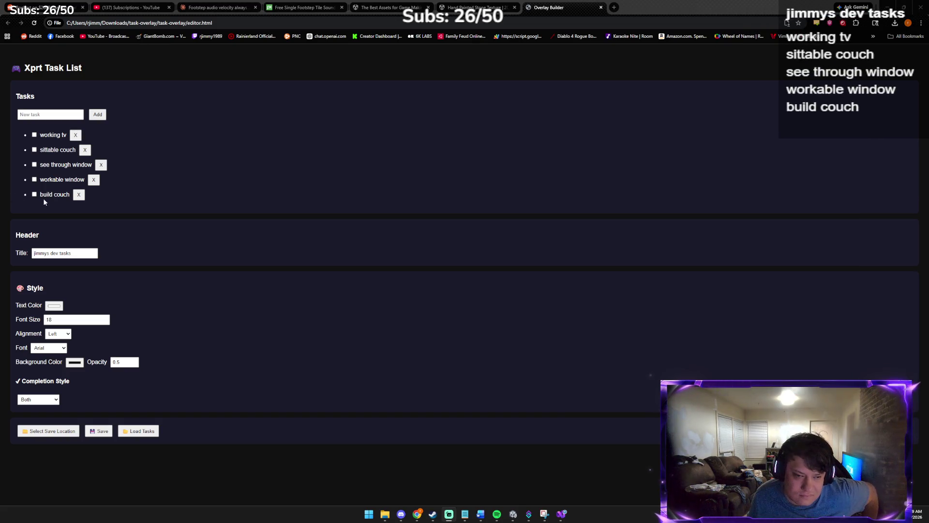
- Set the task list font to Monospace and save the change
click(48, 348)
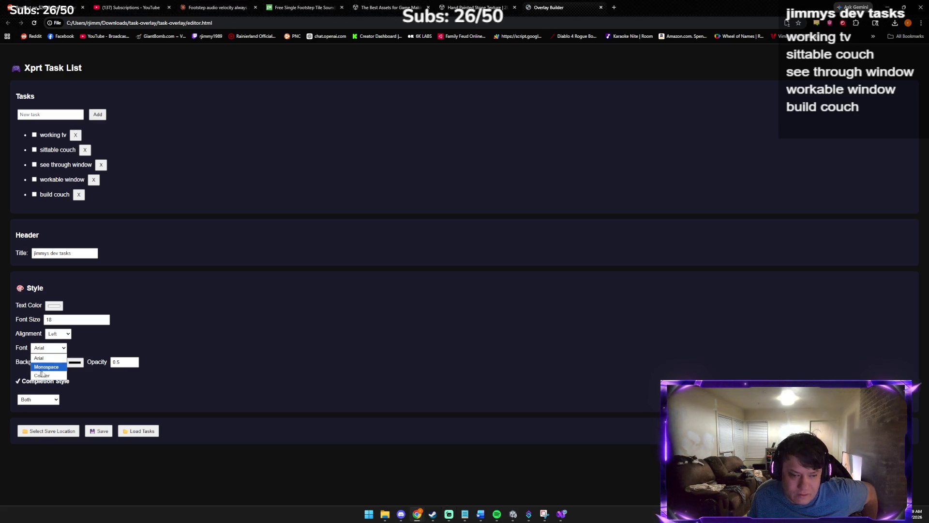
click(45, 375)
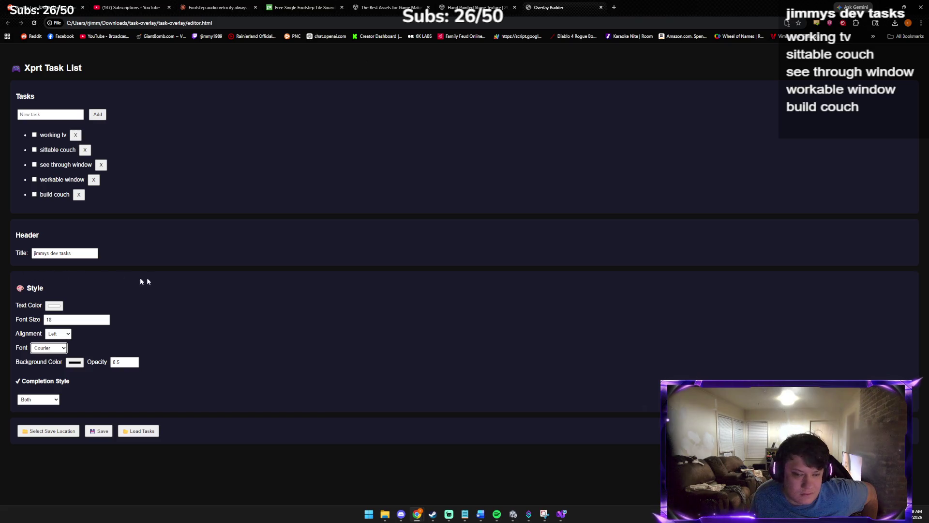
click(51, 347)
click(54, 363)
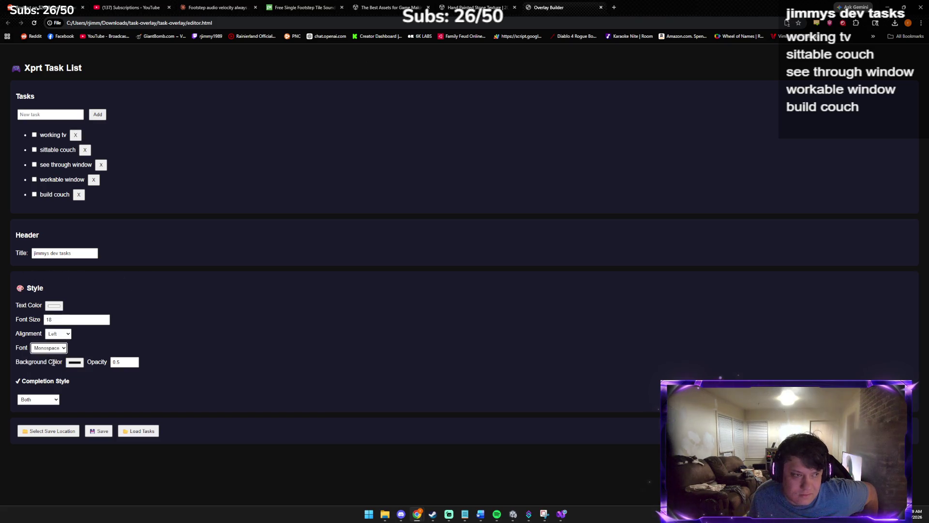
click(99, 430)
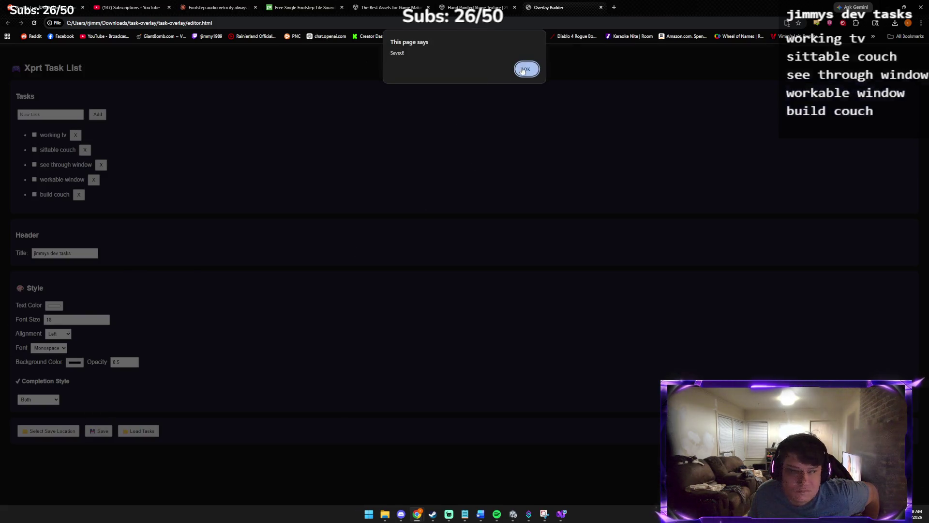
click(525, 69)
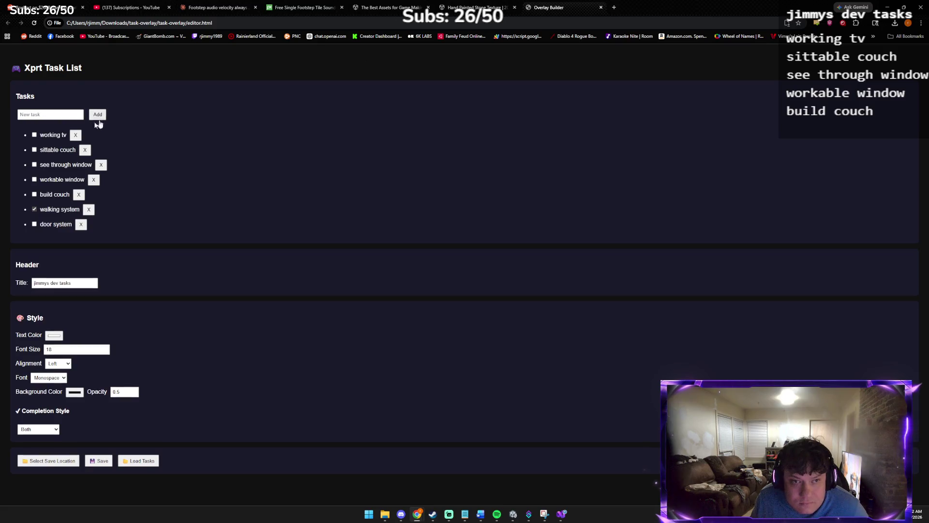
- Add a 'footsteps' task, mark door system as done, and save the list
text(foot)
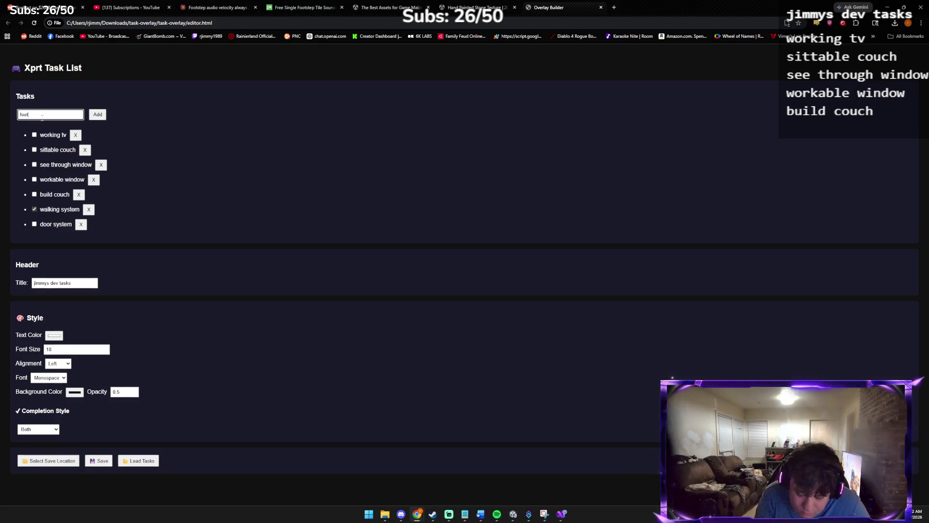
text(steps)
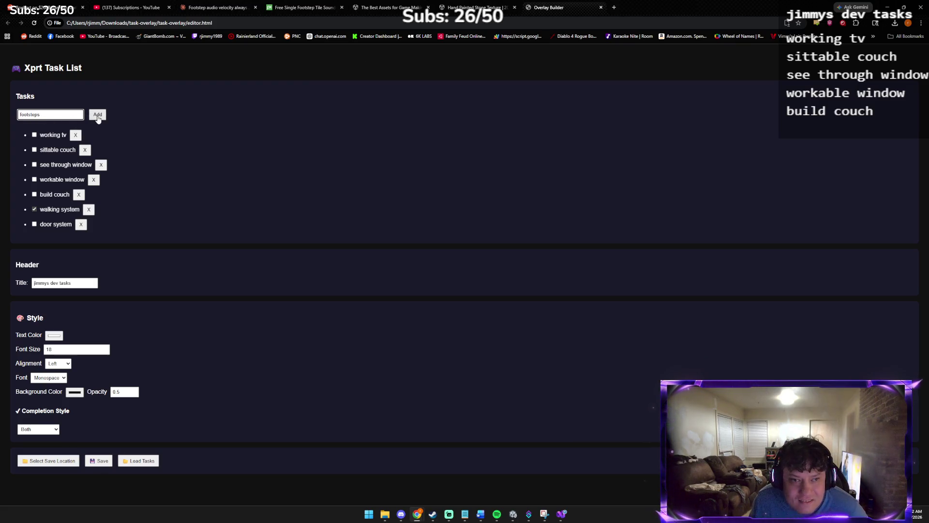
click(98, 117)
click(34, 225)
click(99, 475)
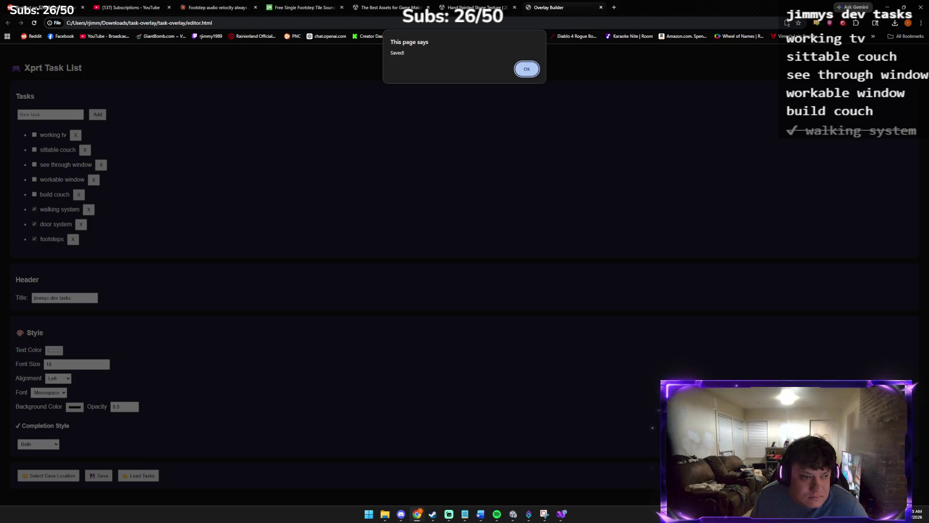
click(526, 69)
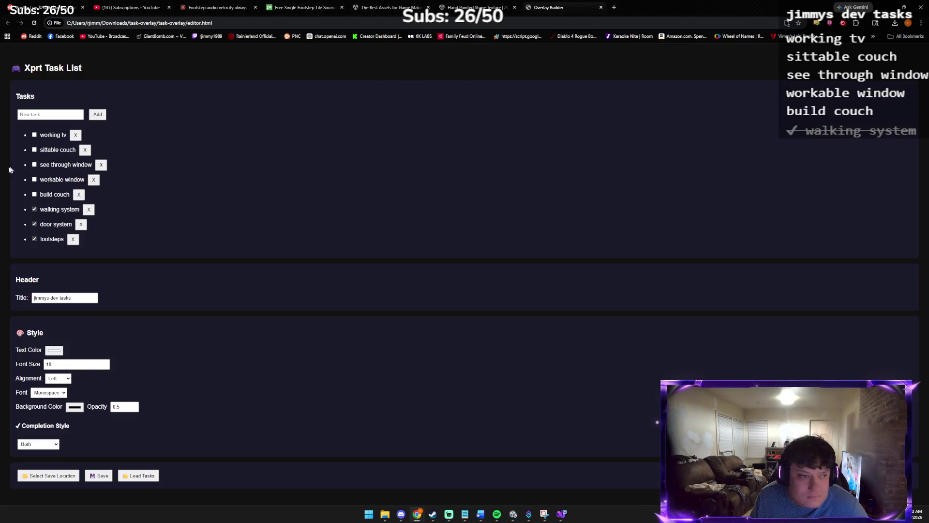
key(alt+Tab)
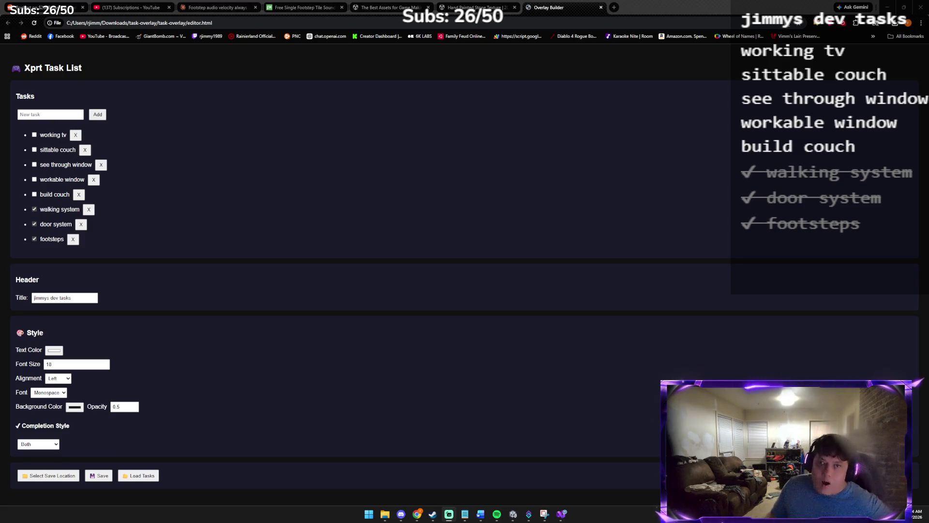
click(44, 116)
text(working drawers)
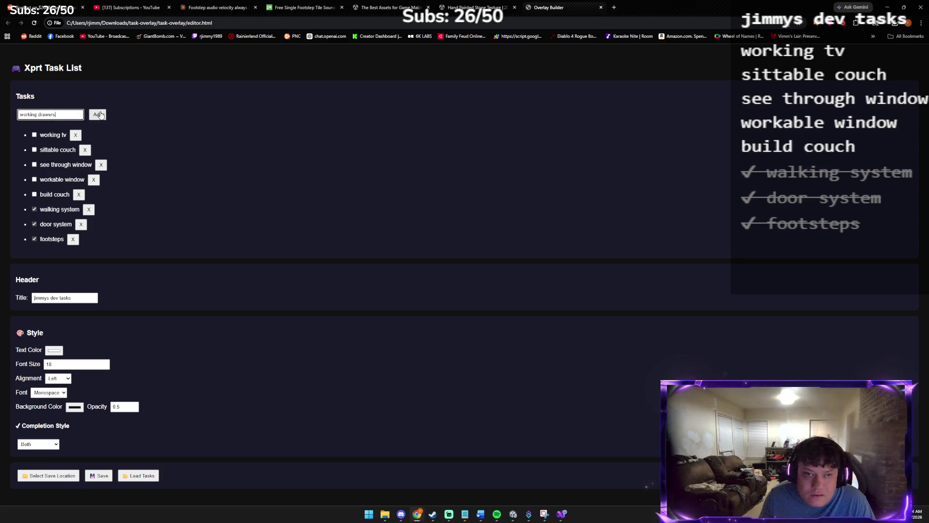
- Add a 'working drawers' task and save the list
click(98, 115)
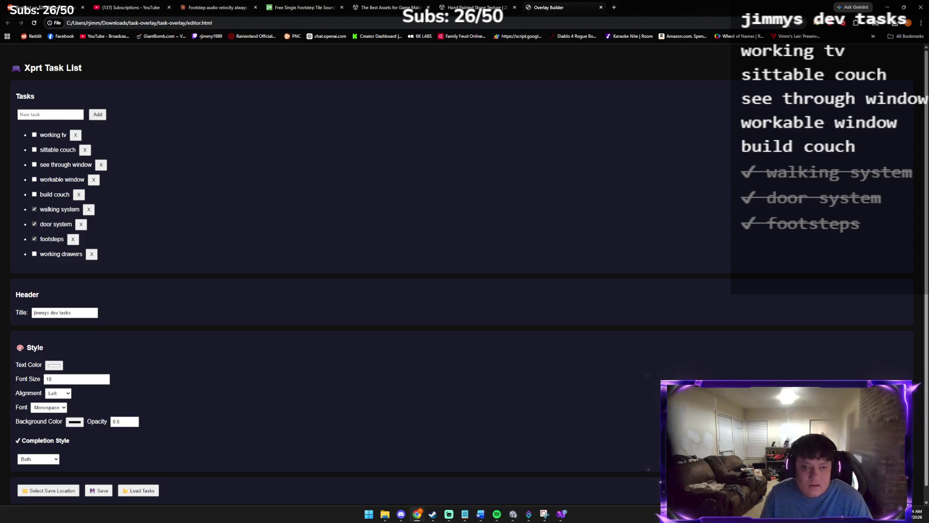
click(100, 490)
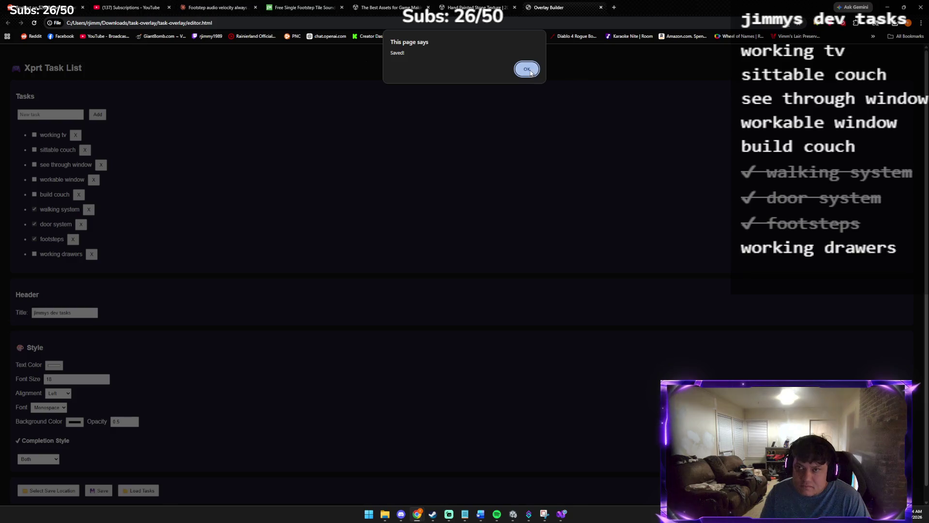
click(528, 70)
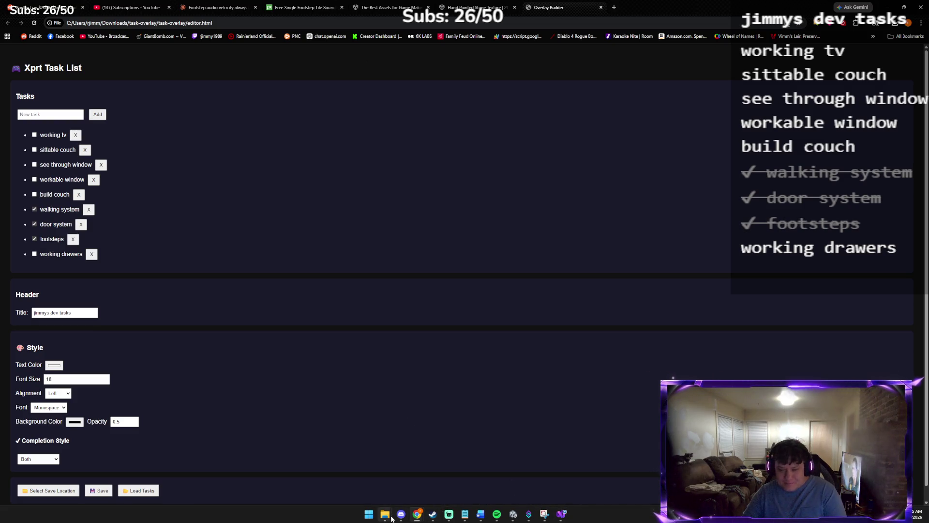
- Add a 'character reflections' task and save the list
mouse_move(416, 513)
text(add)
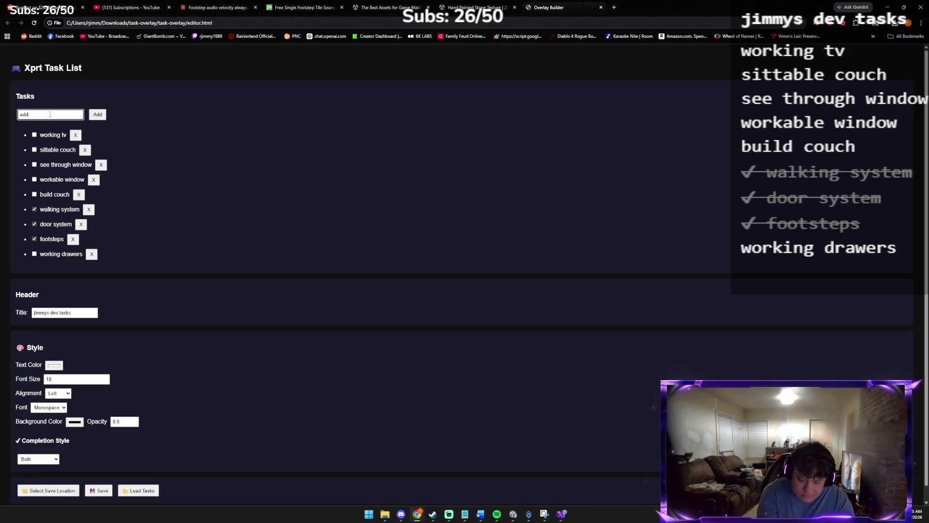
key(BackSpace)
key(BackSpace)
key(BackSpace)
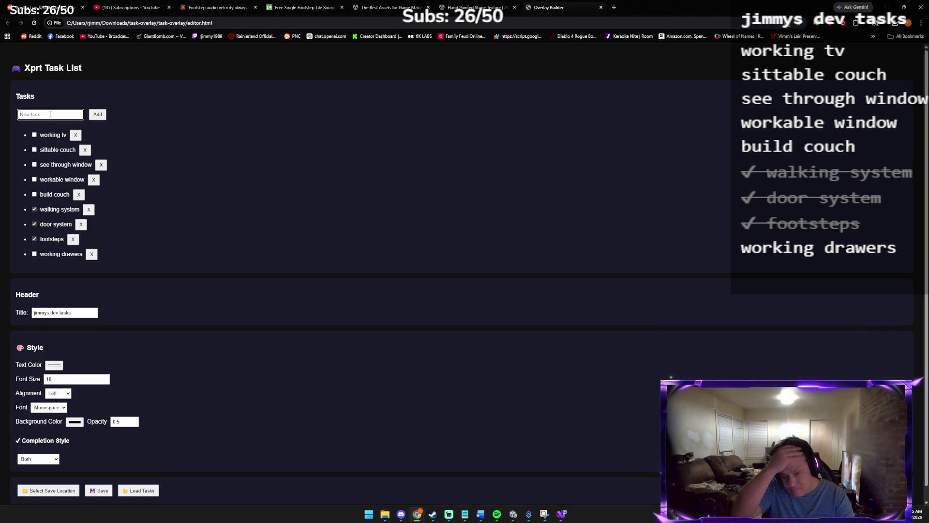
text(mirror)
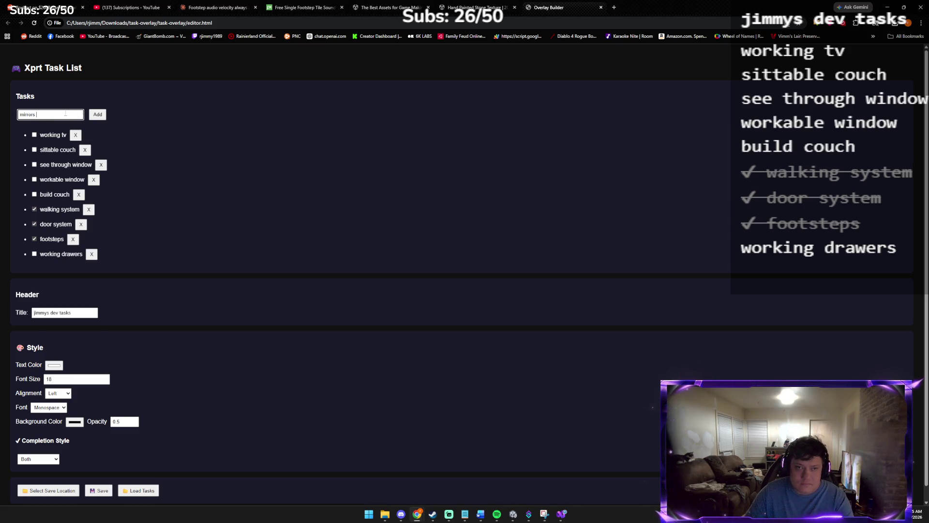
text(seea)
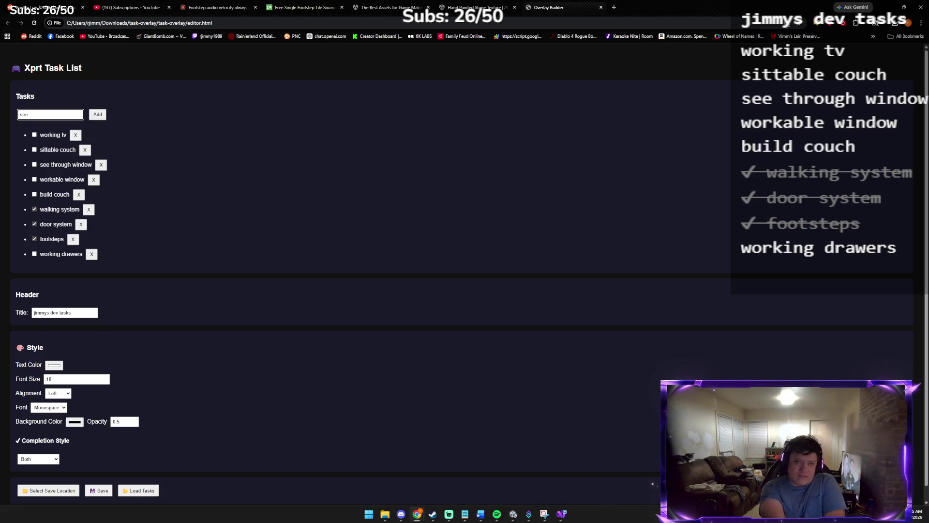
key(BackSpace)
key(BackSpace)
key(BackSpace)
text(aracter )
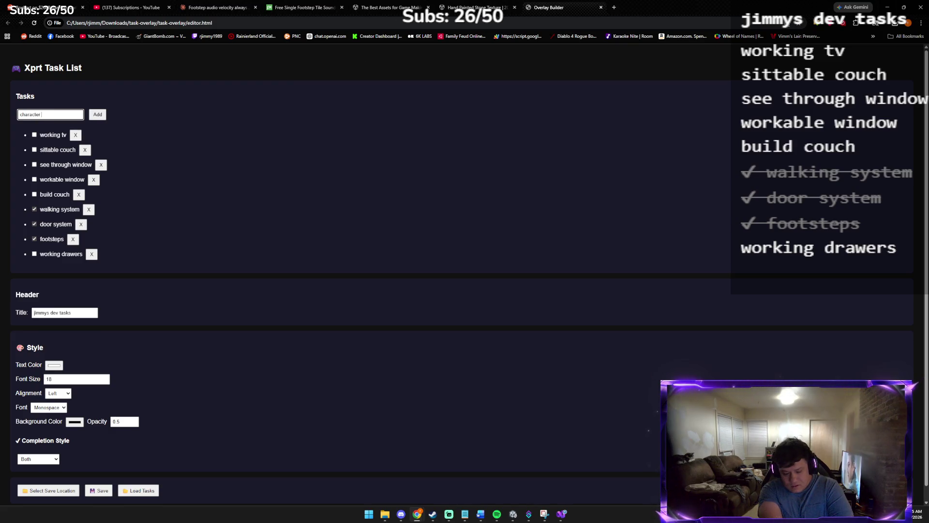
text(reflections)
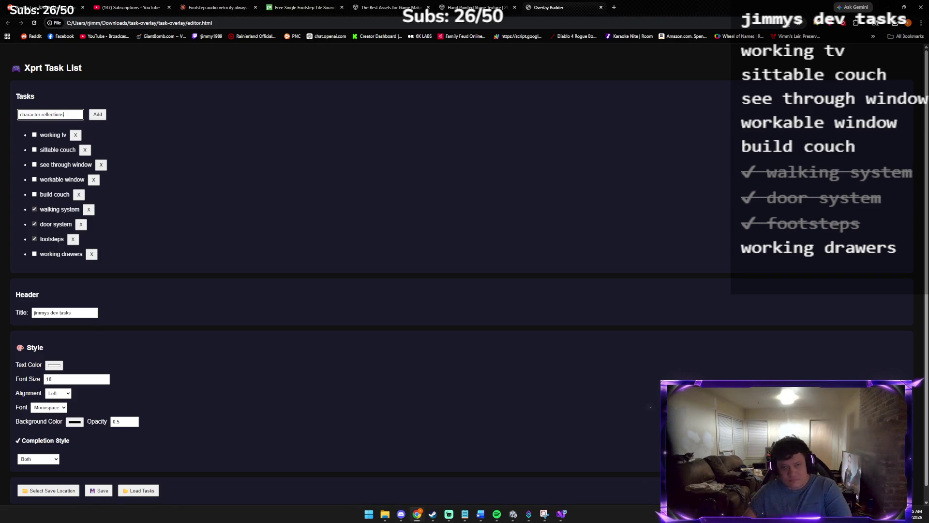
click(103, 116)
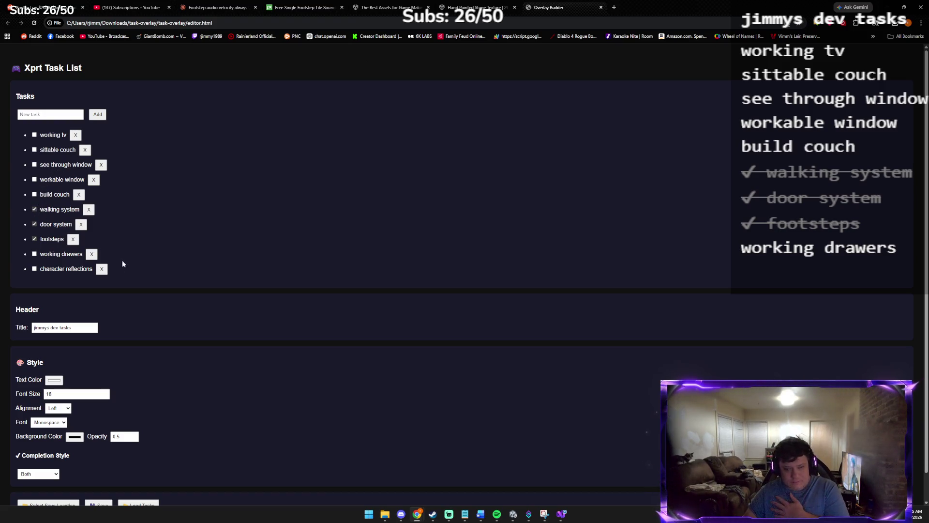
scroll(80, 500, down, 1)
click(98, 477)
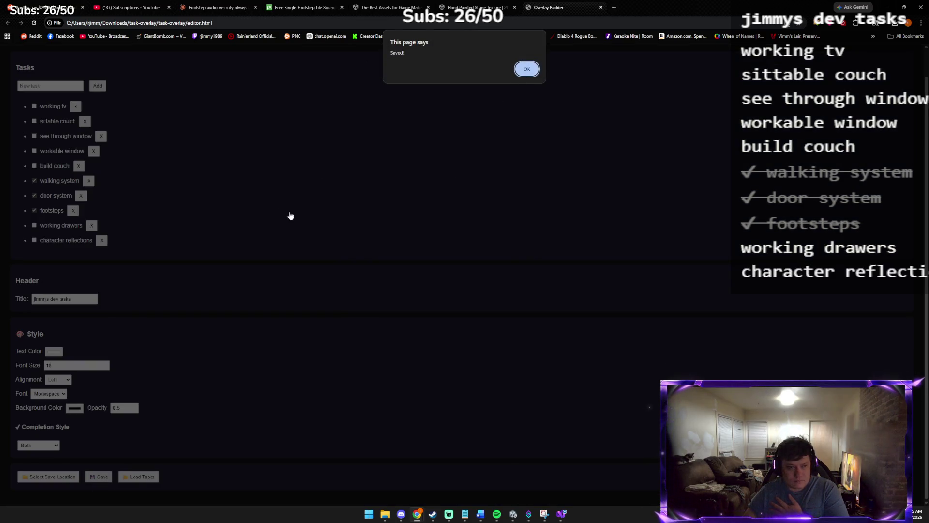
click(523, 70)
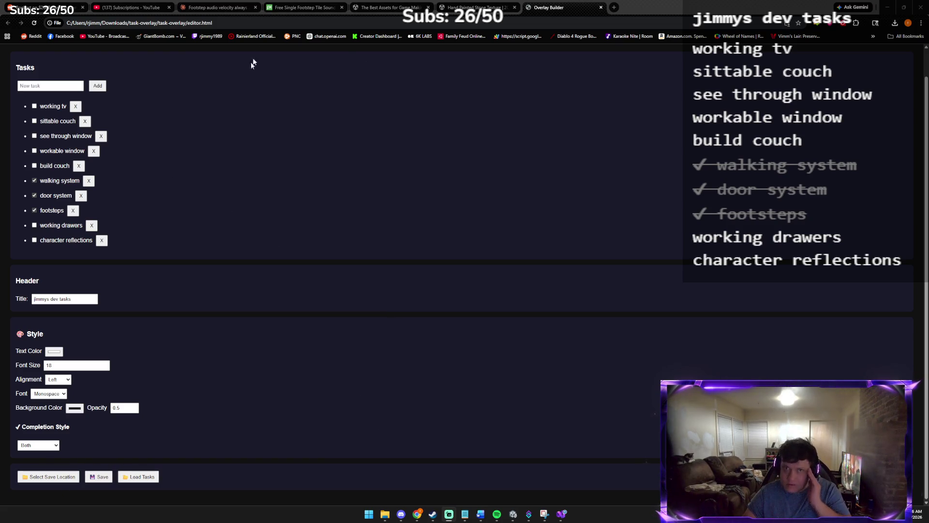
- Close the Overlay Builder tab, dismiss the Asset Store notice, and reopen the editor page from task-overlay
middle_click(555, 3)
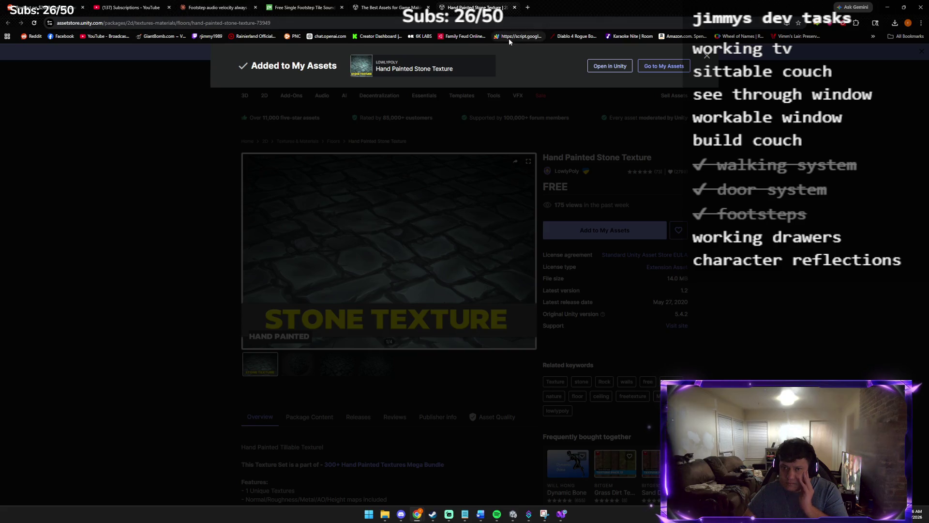
click(486, 114)
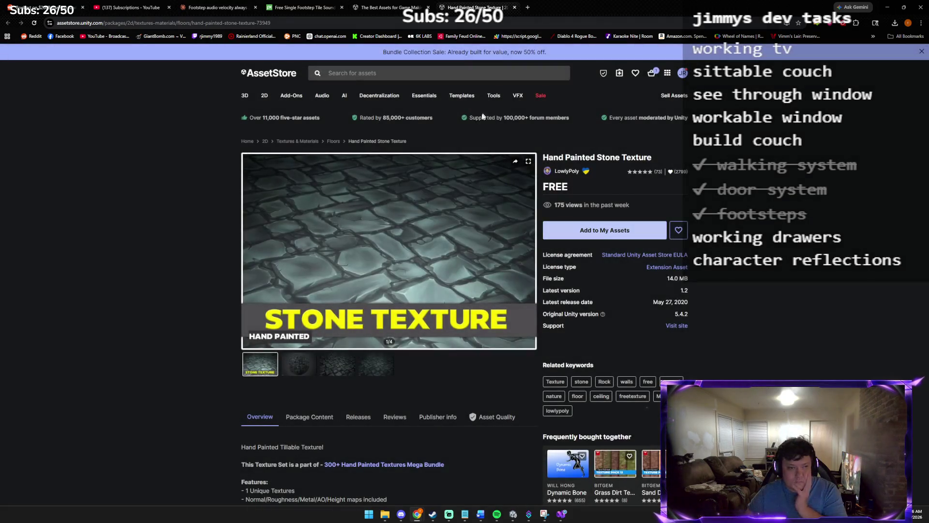
mouse_move(385, 514)
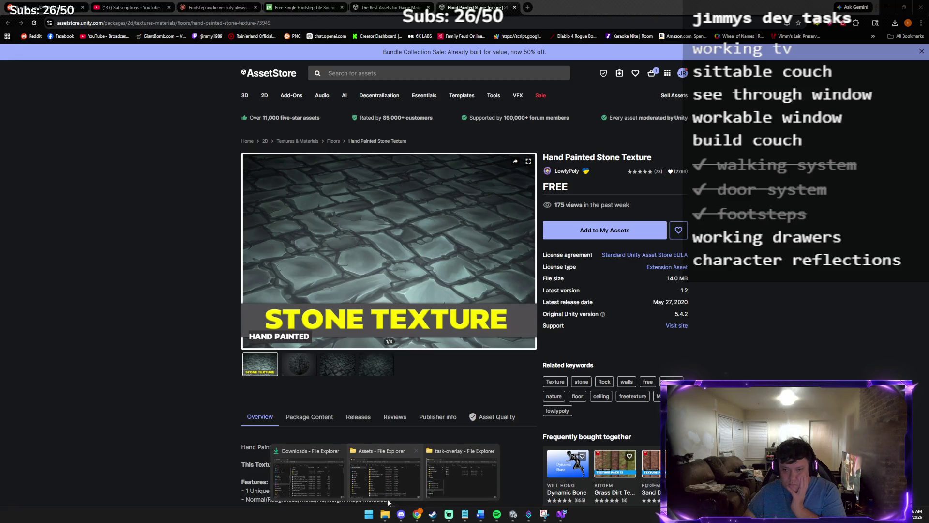
click(469, 439)
double_click(579, 307)
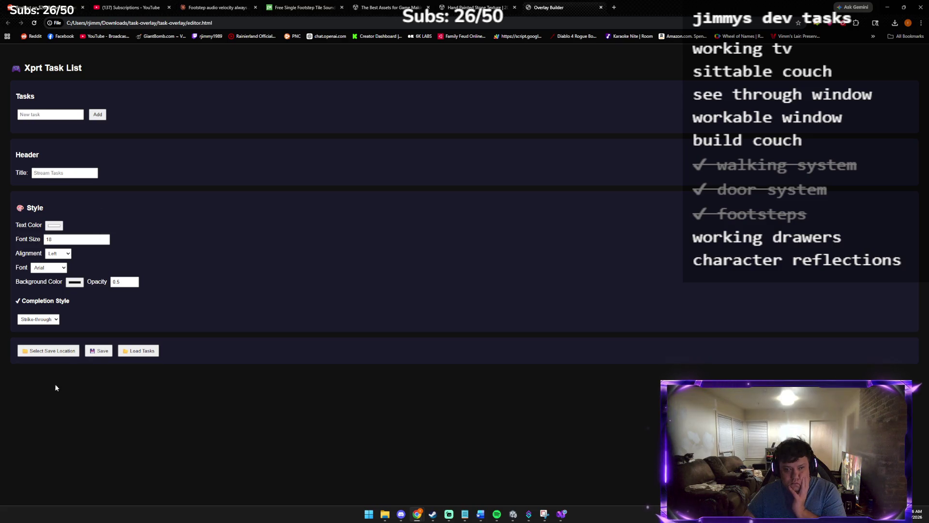
- Load tasks.json from Downloads > task-overlay > task-overlay into the editor
click(141, 353)
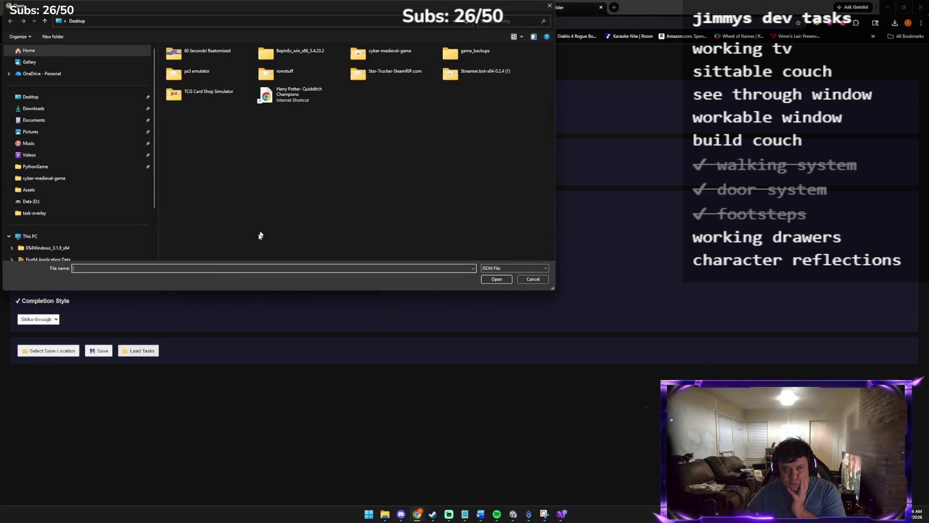
click(75, 110)
double_click(231, 71)
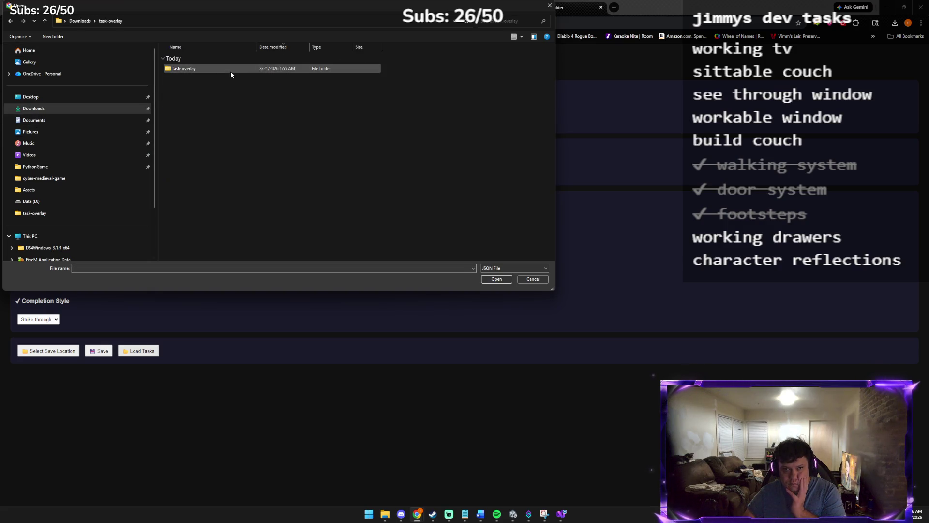
double_click(229, 70)
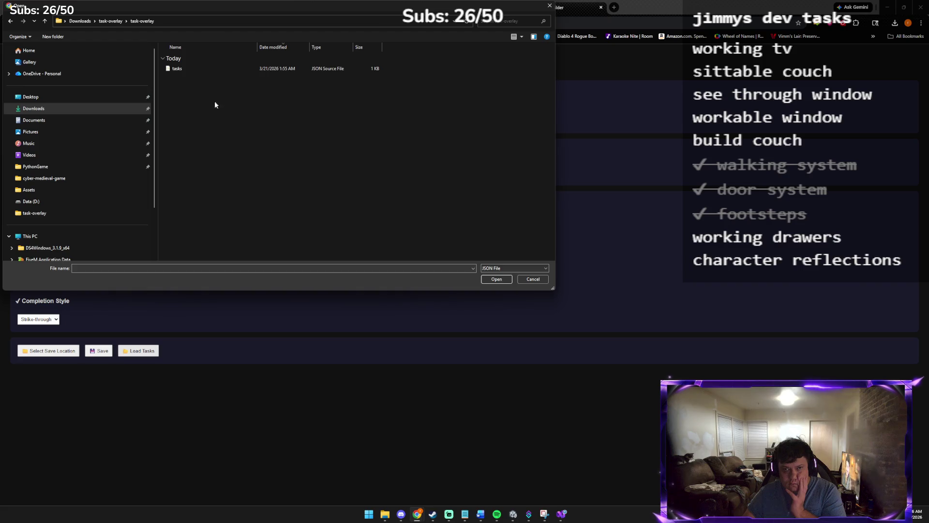
double_click(200, 69)
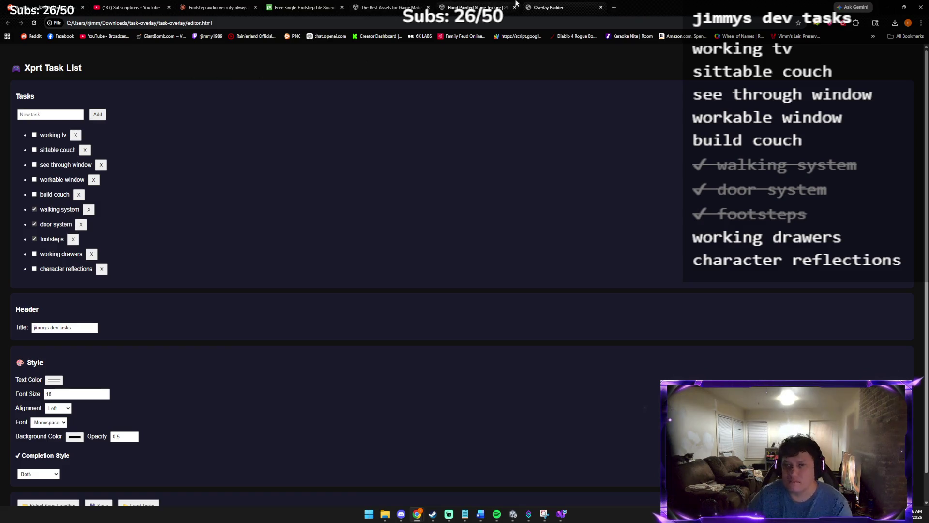
- Try saving the reloaded task list and dismiss the save-location warning
scroll(155, 392, down, 1)
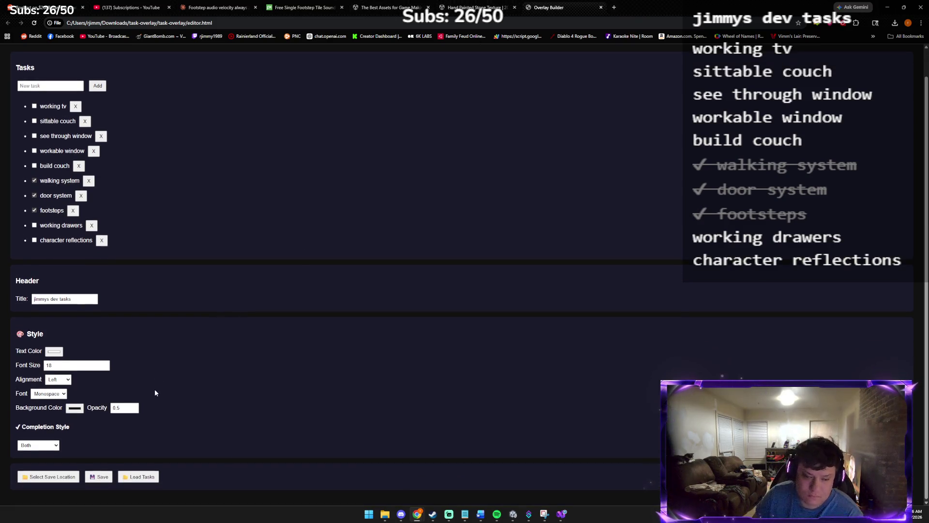
click(100, 477)
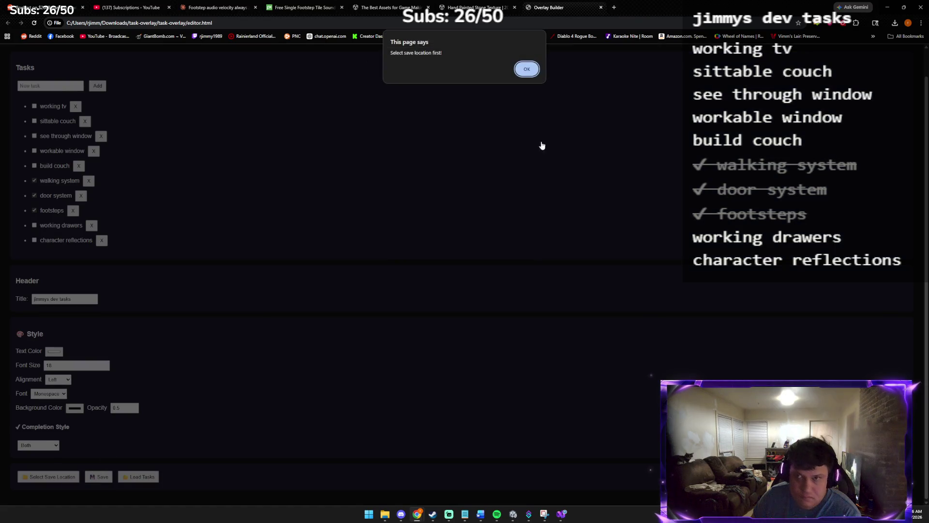
click(524, 67)
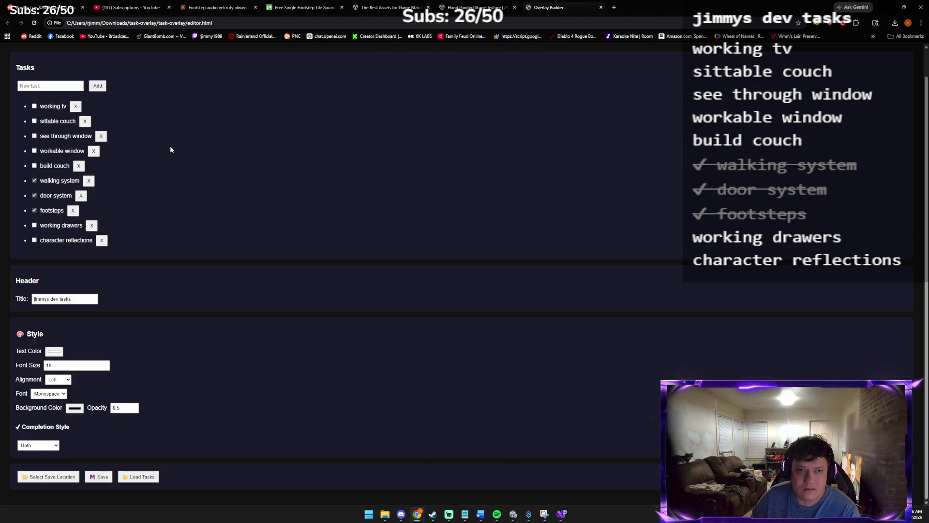
- Add a 'jerkin animations' task and save the list to a chosen location
click(49, 85)
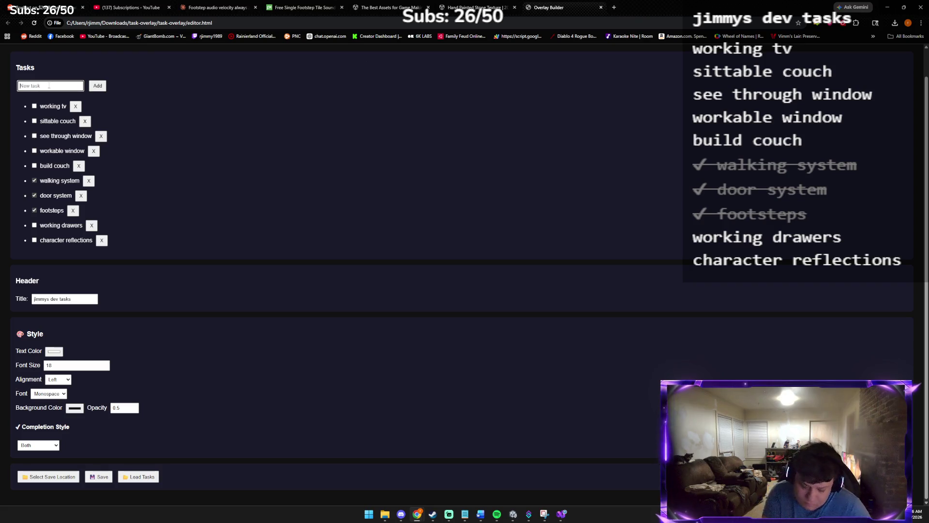
text(jerkin)
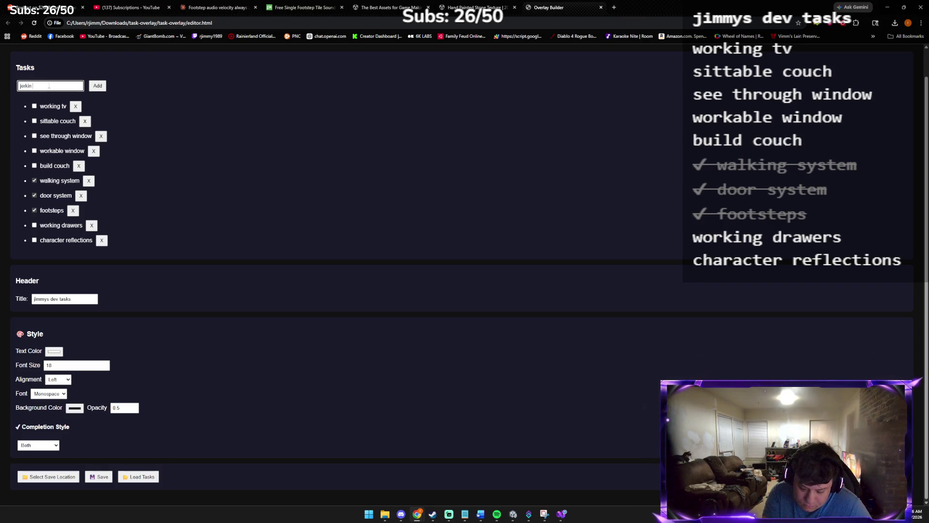
text(ons)
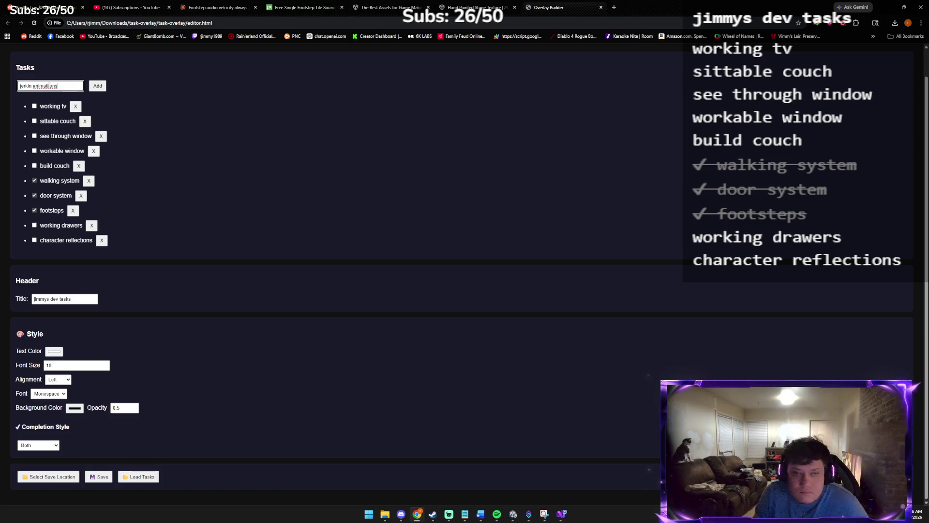
click(97, 86)
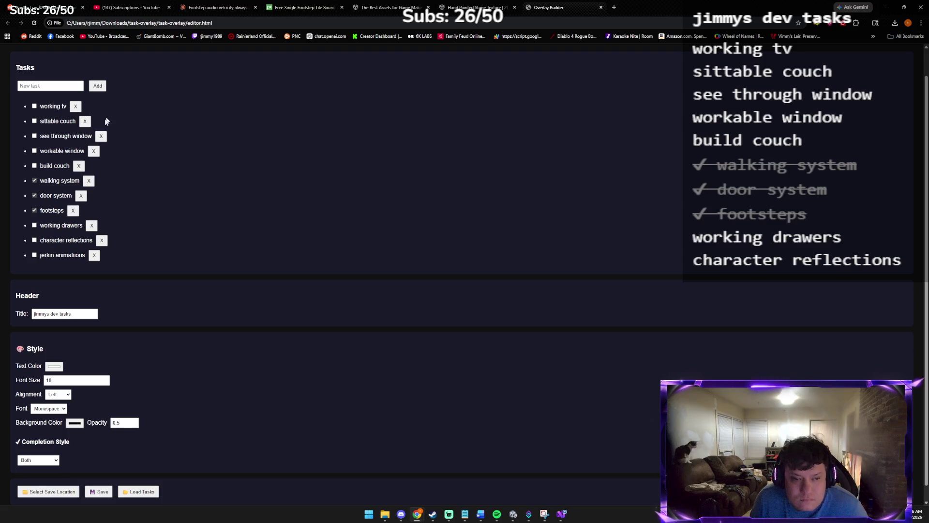
scroll(95, 348, down, 1)
click(99, 477)
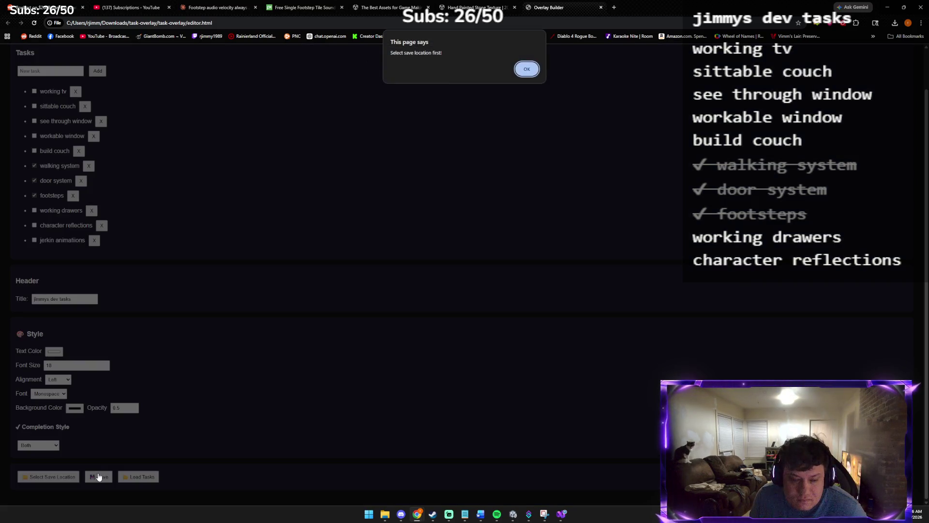
click(527, 69)
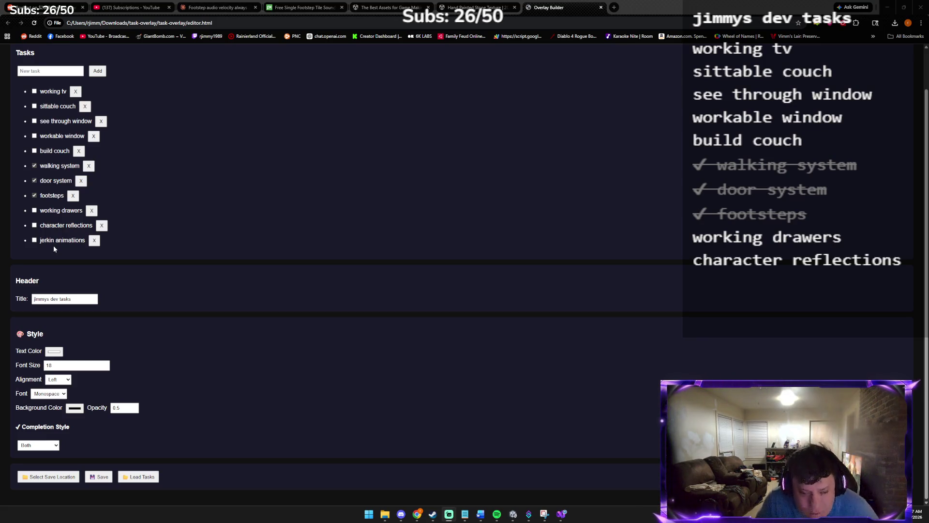
click(61, 481)
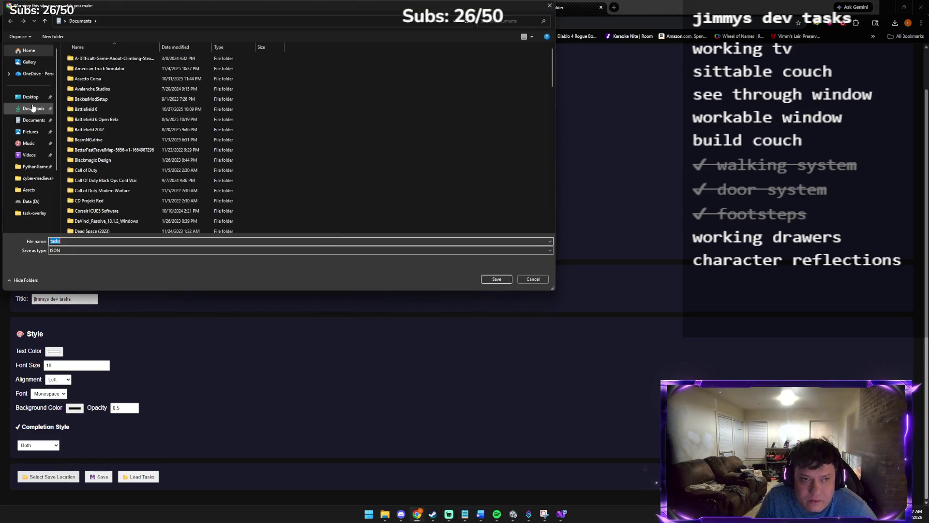
- Point the save location at tasks.json in Downloads > task-overlay > task-overlay, confirming the replacement
click(33, 108)
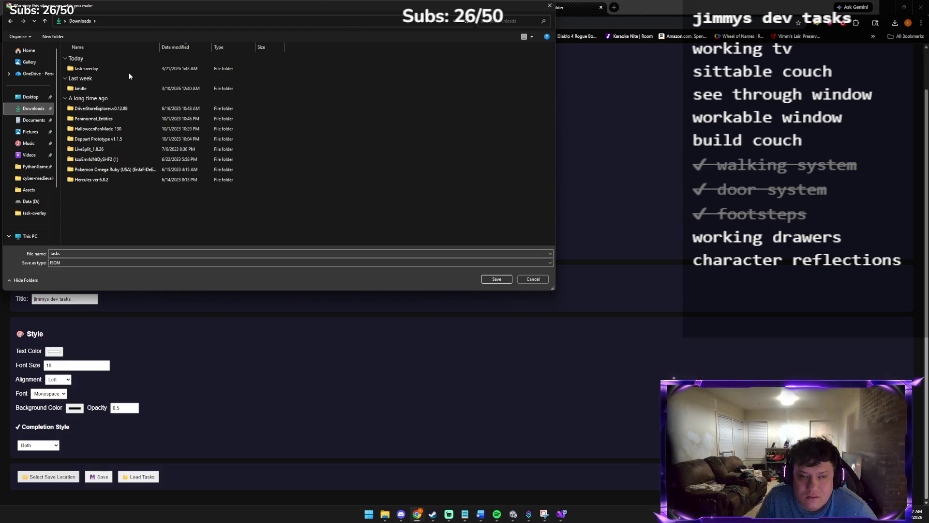
click(532, 278)
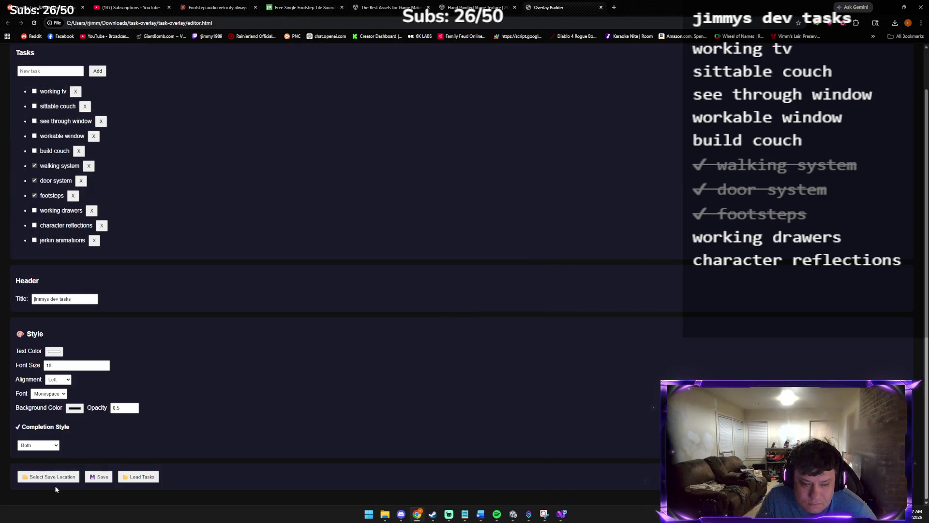
click(64, 473)
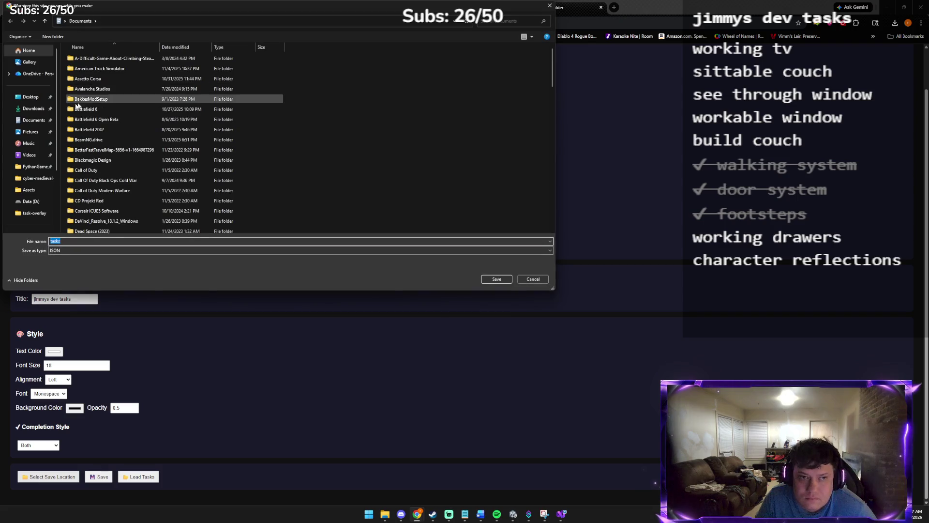
click(31, 110)
double_click(138, 68)
click(131, 68)
double_click(131, 68)
double_click(129, 69)
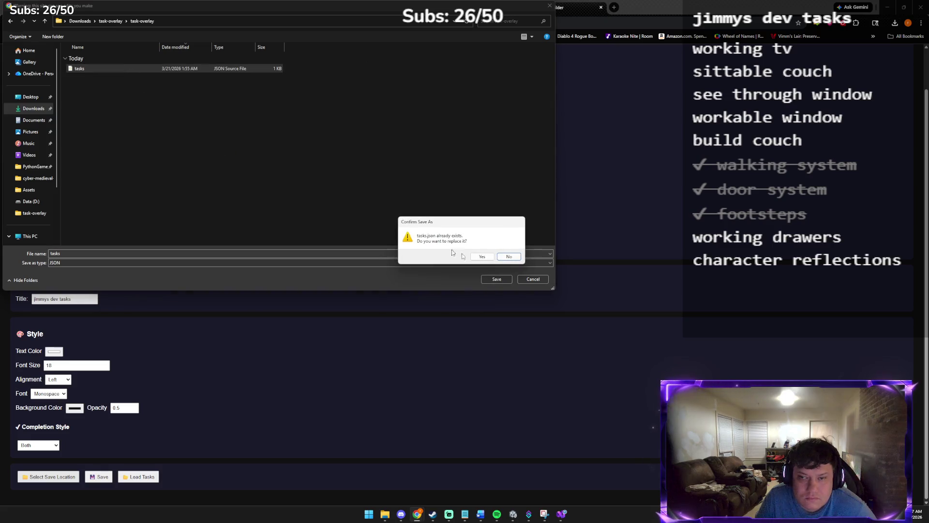
click(482, 256)
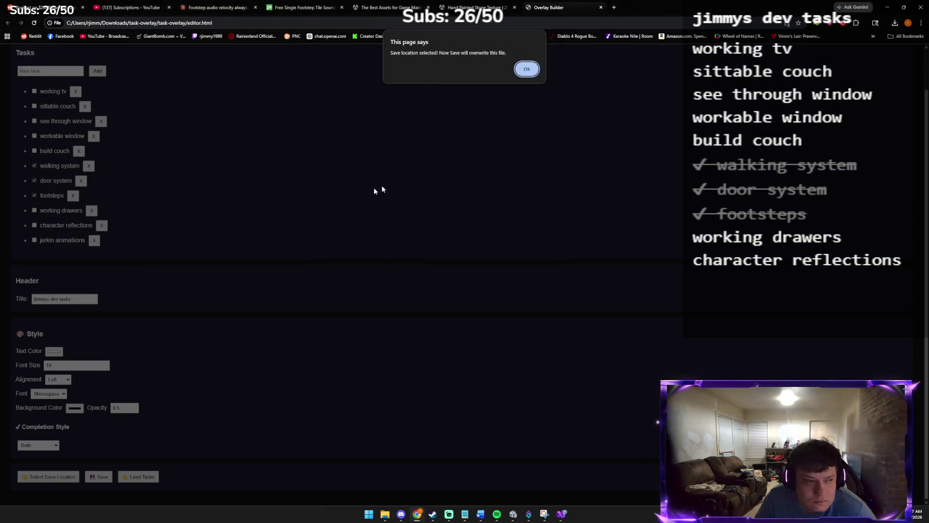
click(526, 69)
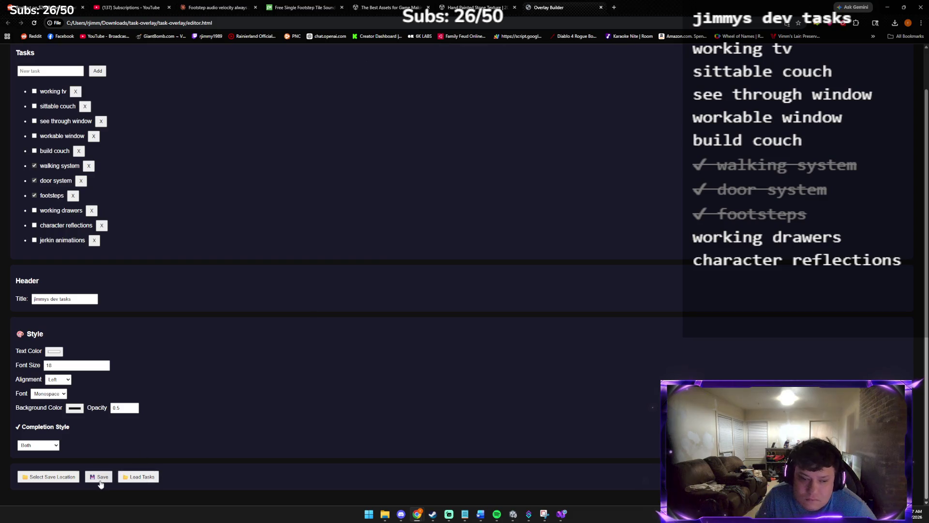
- Save the task list, delete the 'jerkin animations' task, and keep the background black
click(101, 481)
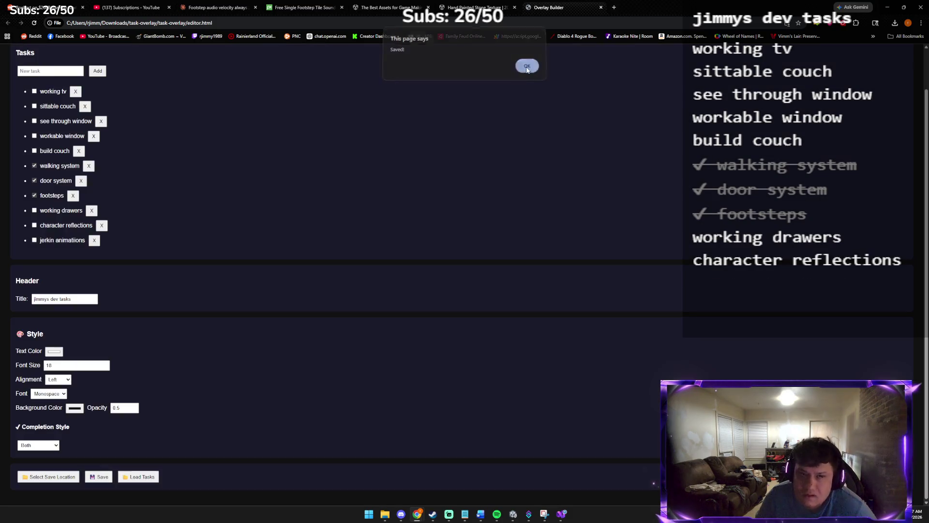
click(527, 67)
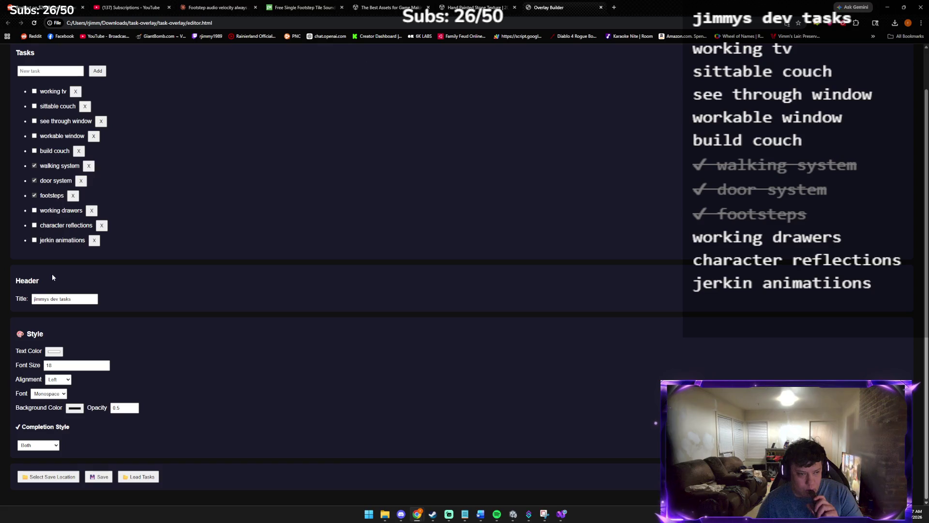
click(94, 241)
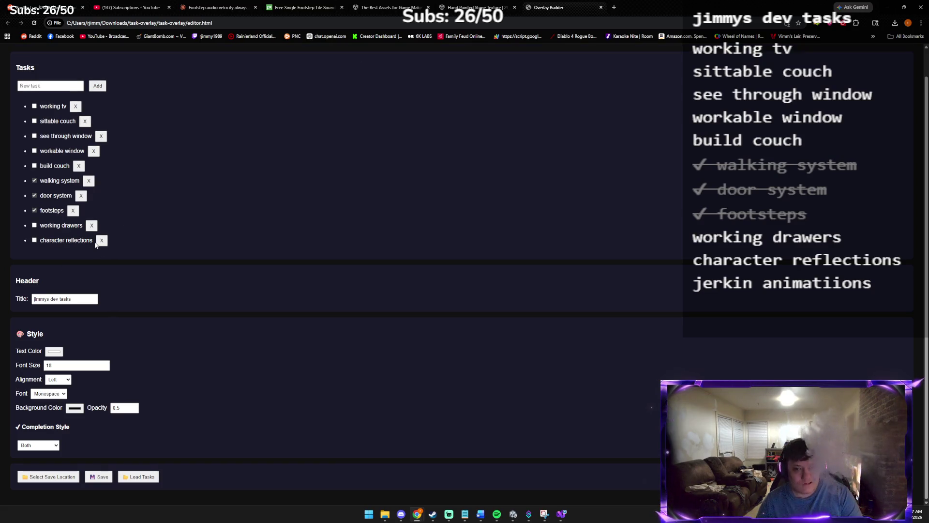
click(74, 407)
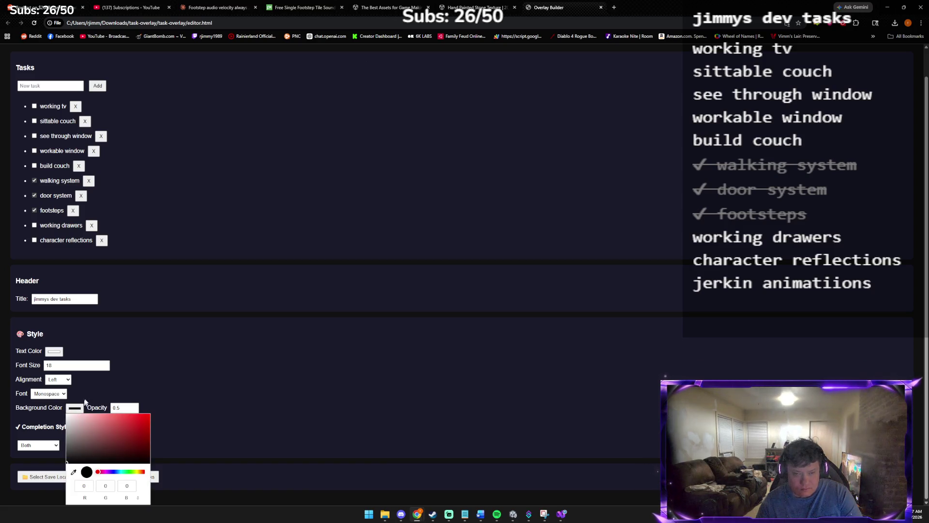
click(158, 356)
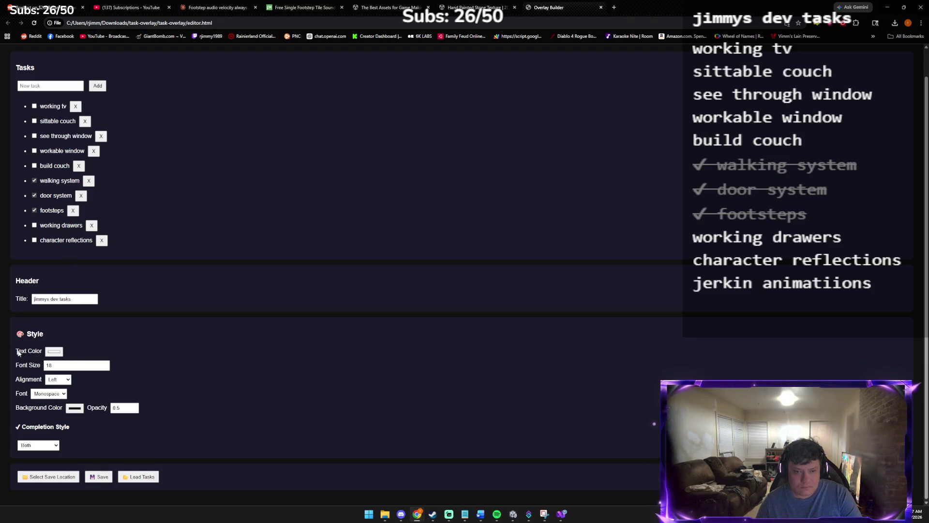
- Save the updated task list and close the Overlay Builder page
click(99, 480)
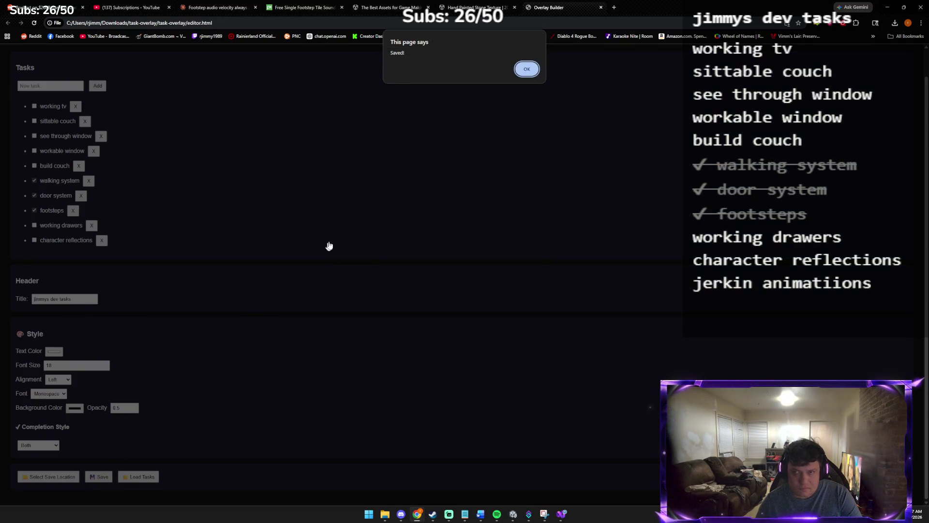
click(527, 69)
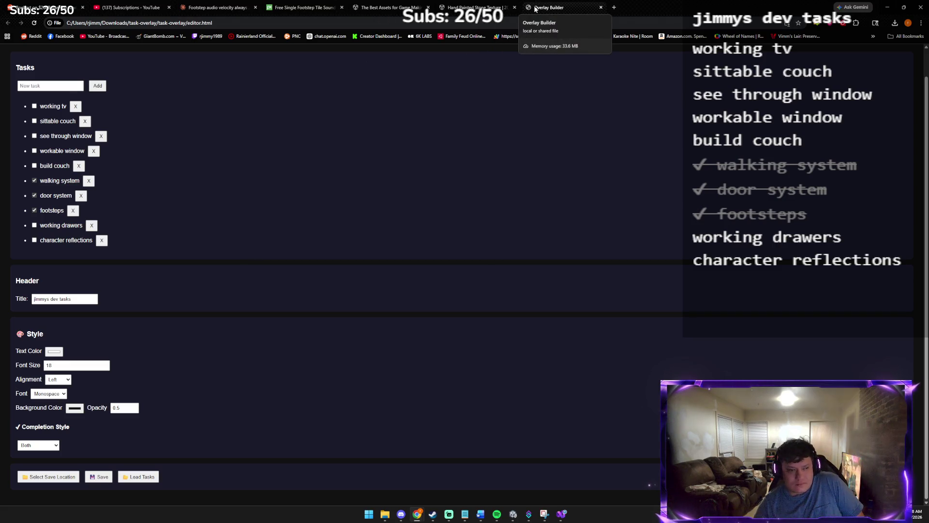
middle_click(535, 9)
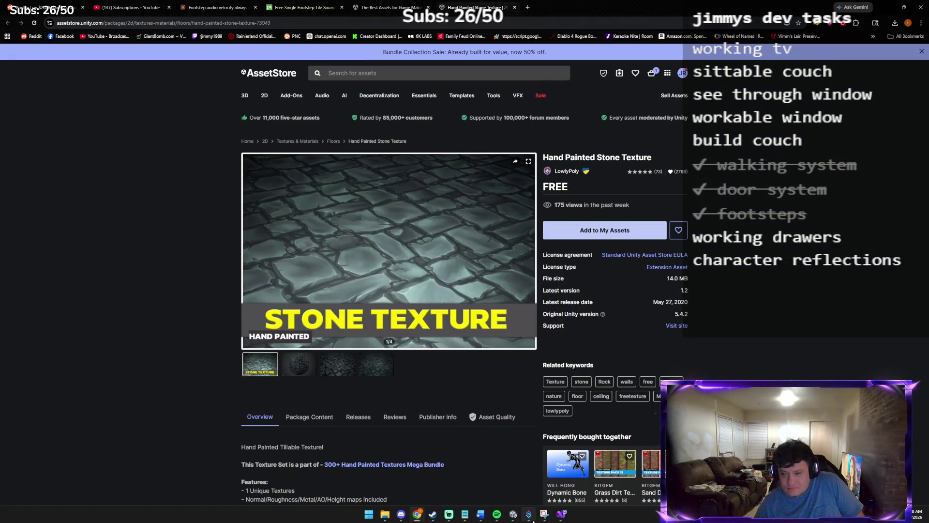
- Inspect the Floor near the door and dresser in Unity, then return to the stone texture page
click(513, 513)
click(443, 239)
mouse_move(442, 239)
mouse_down()
mouse_move(445, 220)
mouse_move(653, 225)
mouse_move(691, 270)
mouse_up()
drag(550, 215, 539, 200)
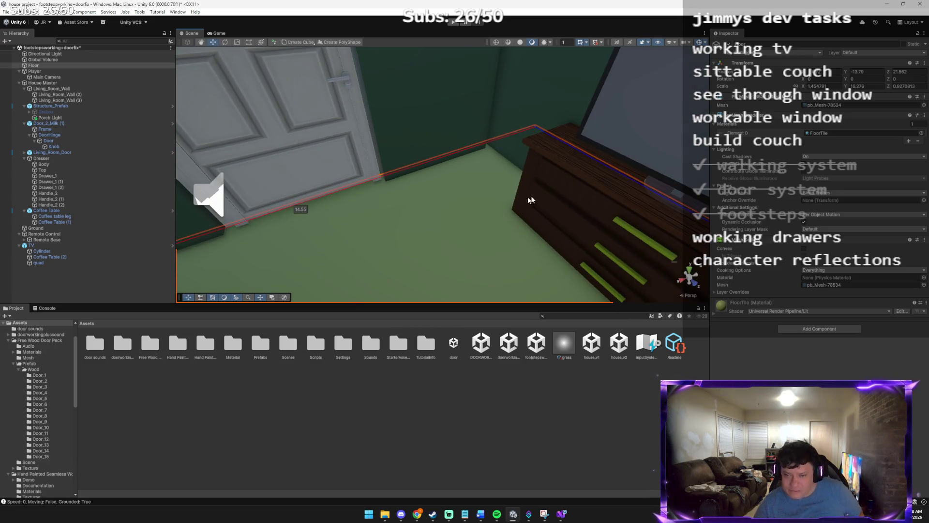
mouse_move(407, 515)
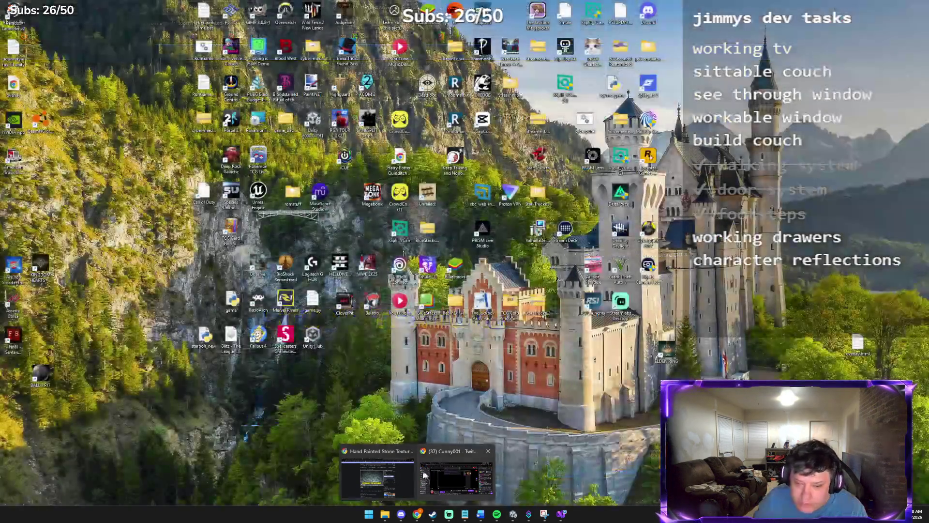
click(383, 471)
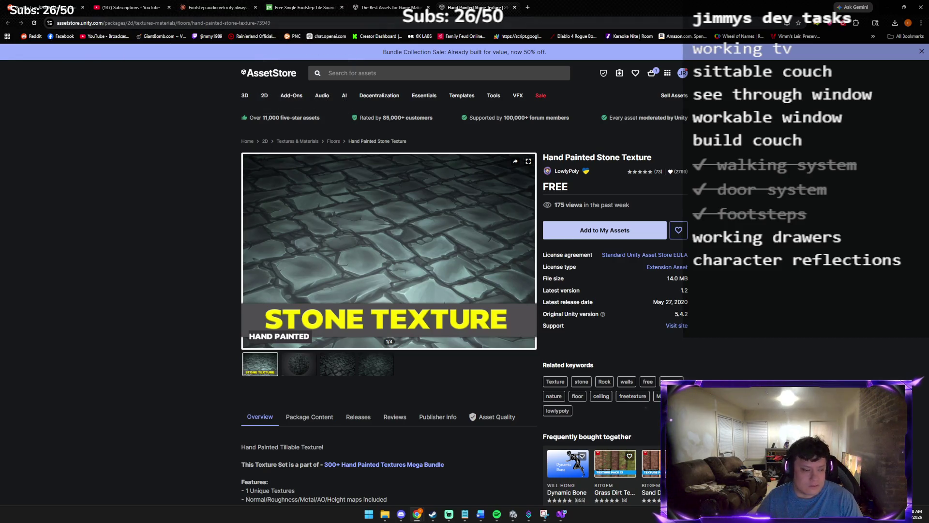
key(alt+Tab)
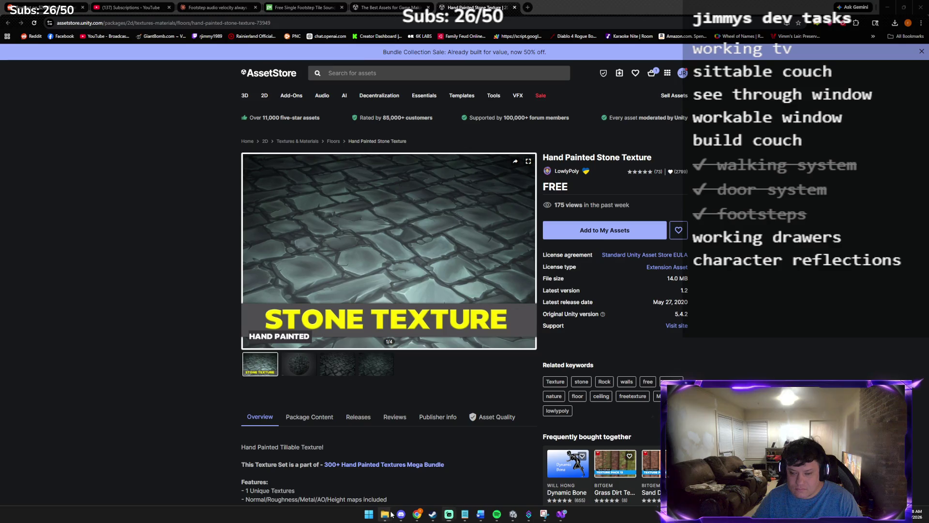
- Reopen editor.html from the task-overlay folder, cancelling the save-location prompt
mouse_move(375, 505)
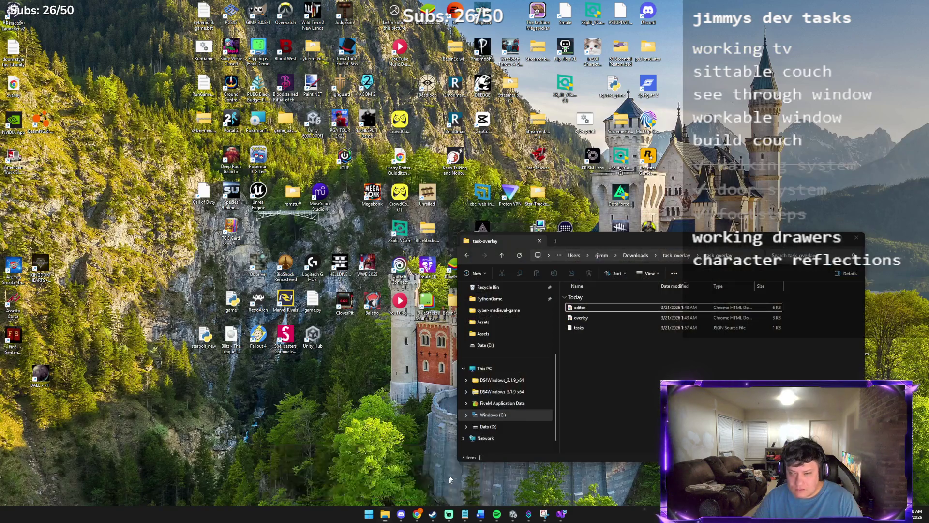
click(462, 477)
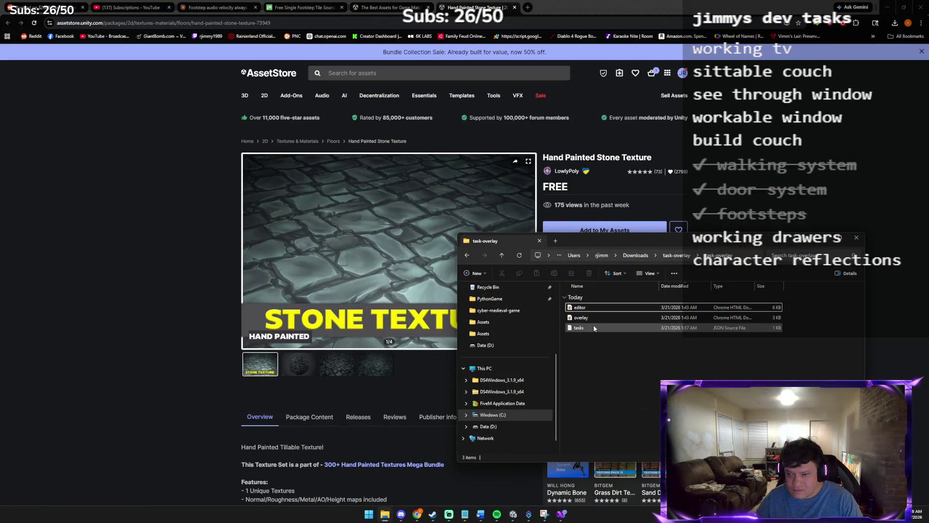
double_click(601, 307)
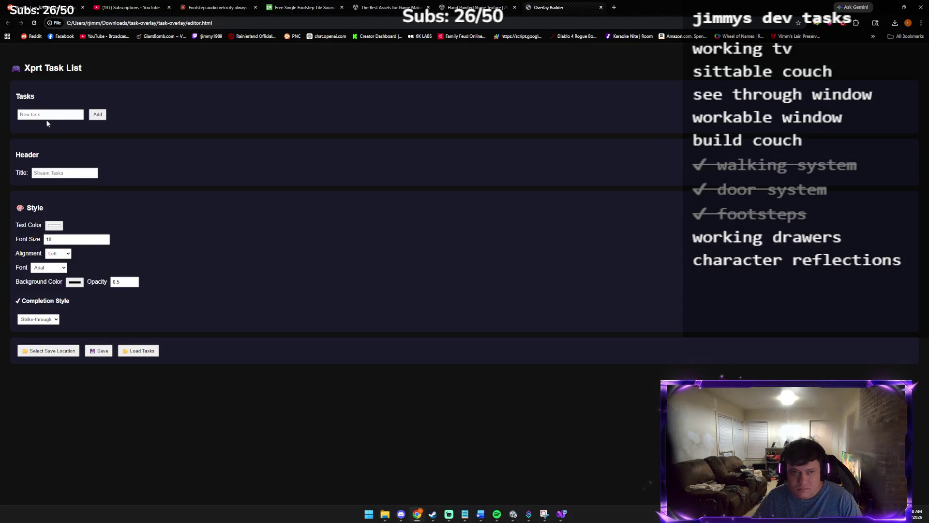
click(47, 350)
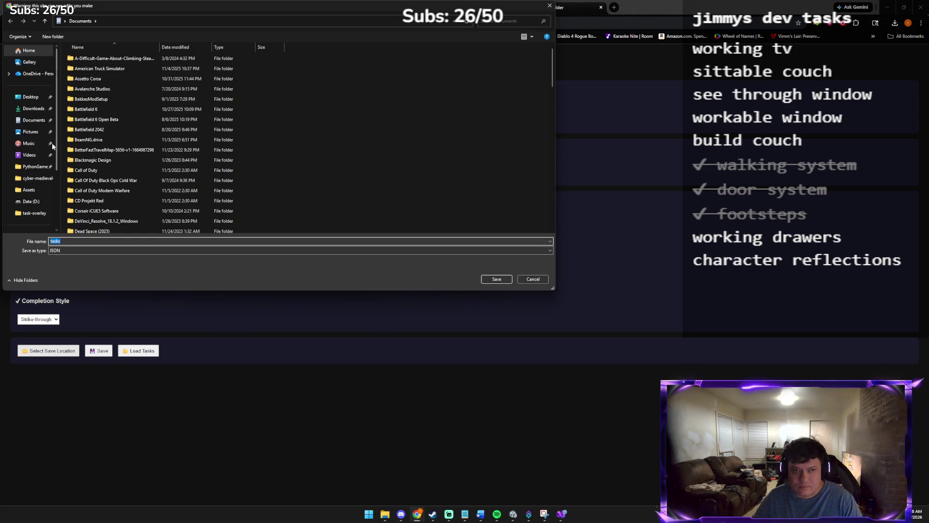
click(533, 279)
- Load the saved tasks.json and delete the 'sittable couch' task
click(148, 352)
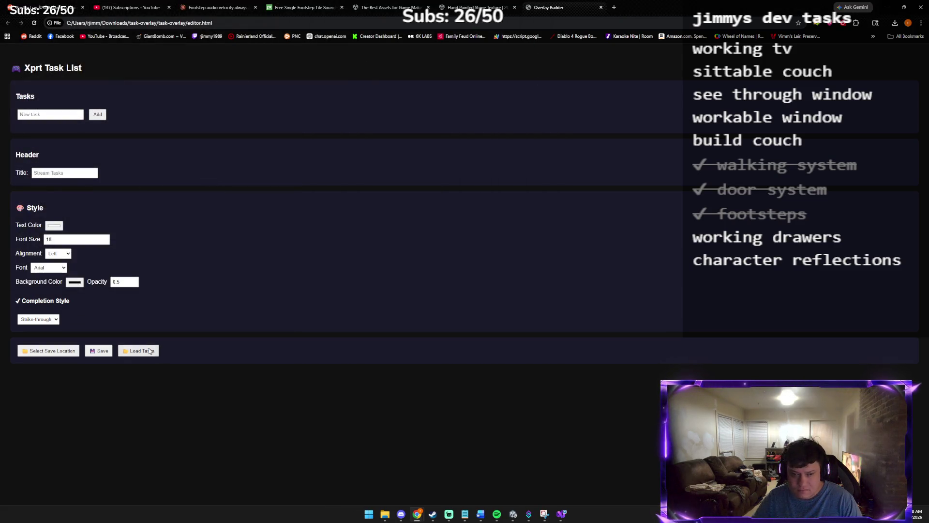
double_click(248, 71)
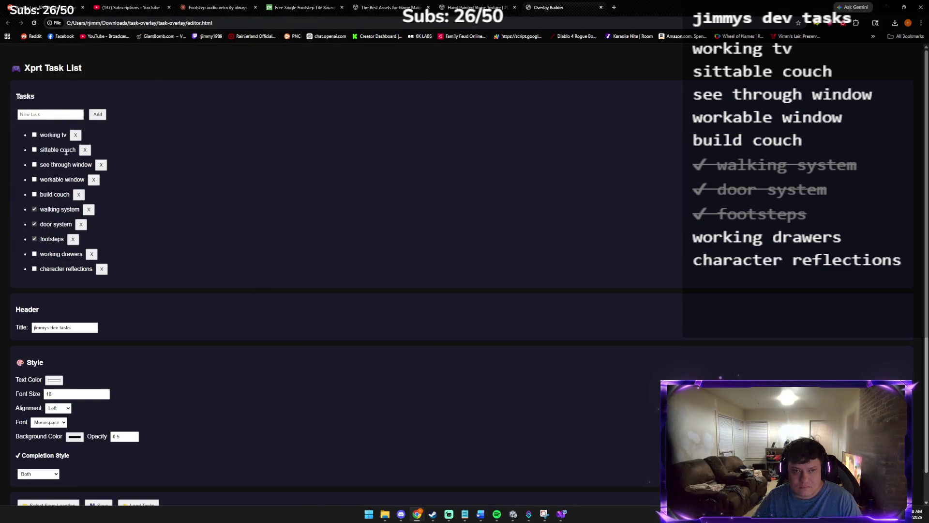
click(88, 152)
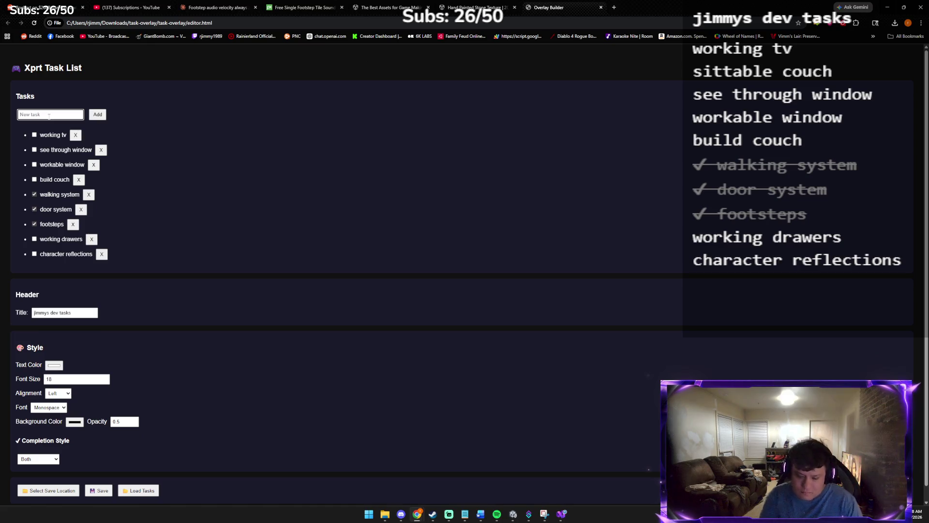
text(intera)
- Add 'interactive couch with camera change' as the last task, discarding a premature 'interactive couch' entry
key(BackSpace)
text(active )
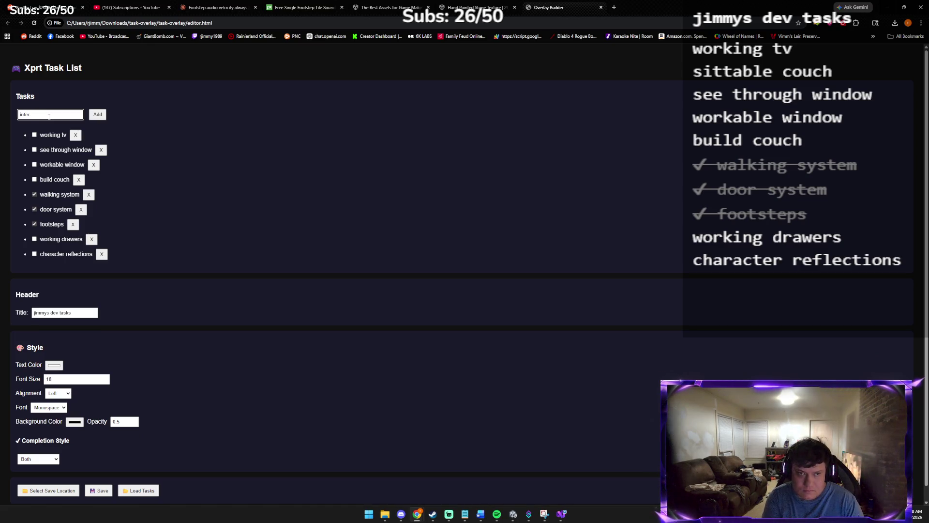
text(couch)
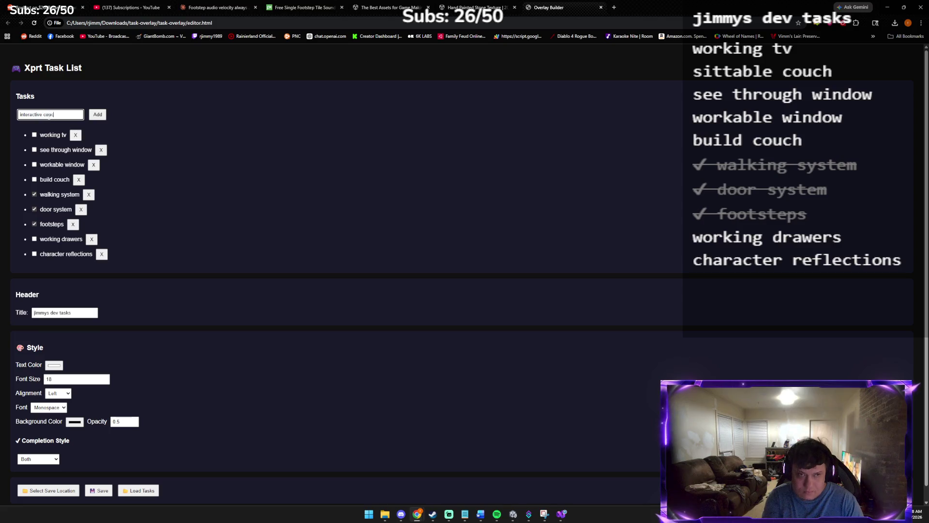
click(98, 114)
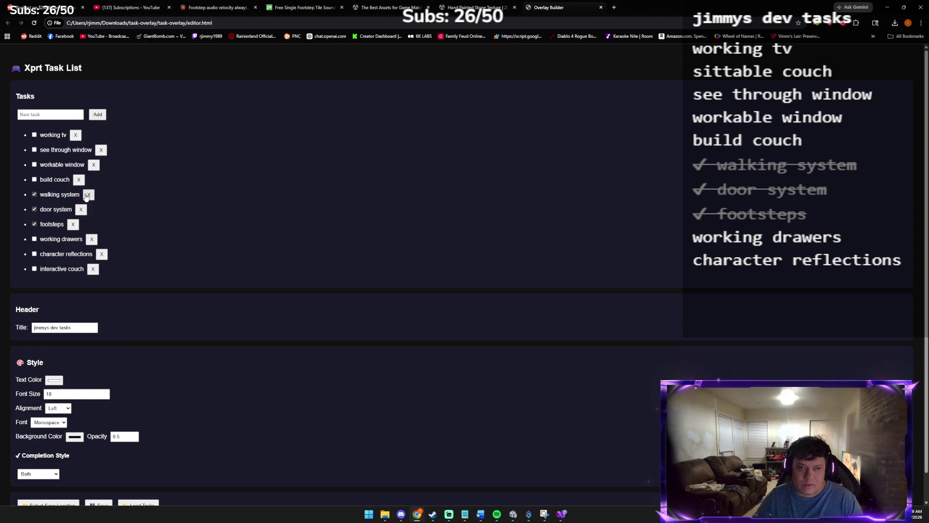
click(93, 269)
click(39, 112)
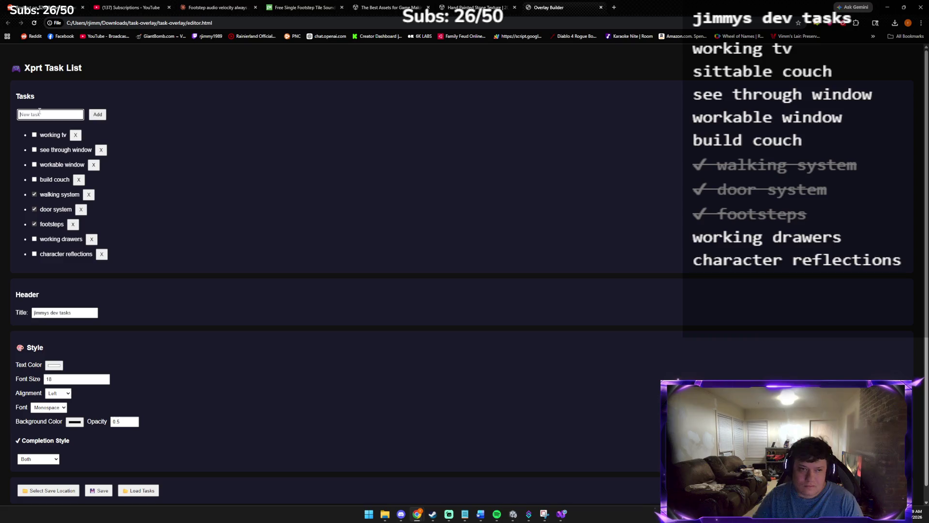
text(intera)
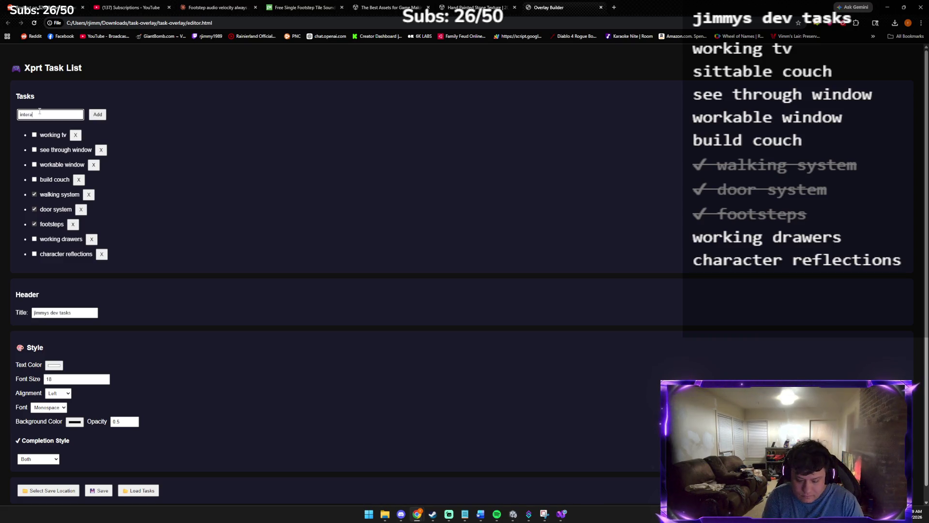
text(ctive couch)
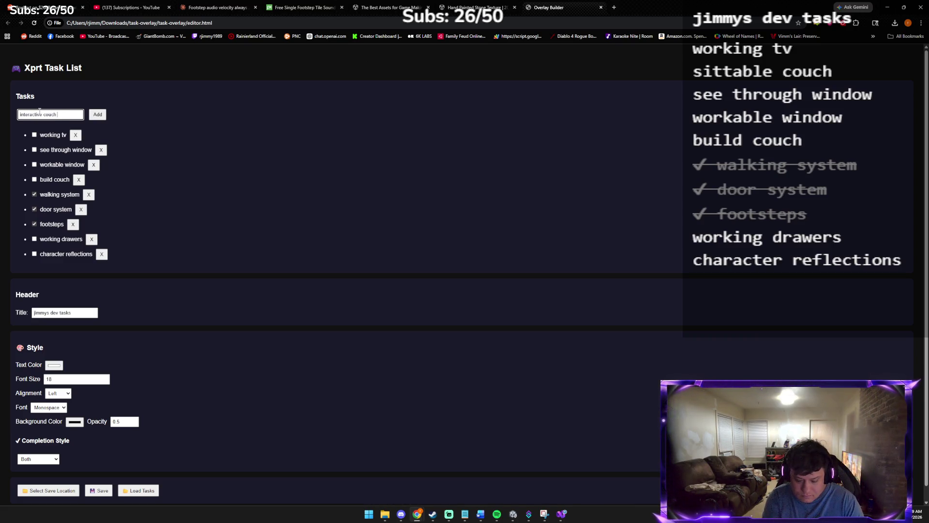
text(mer)
text(a change)
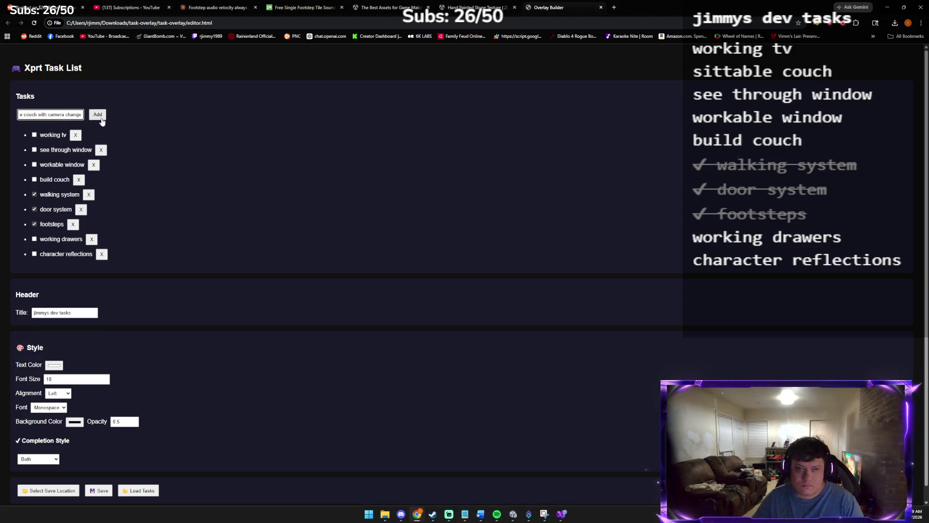
click(100, 116)
scroll(213, 384, down, 1)
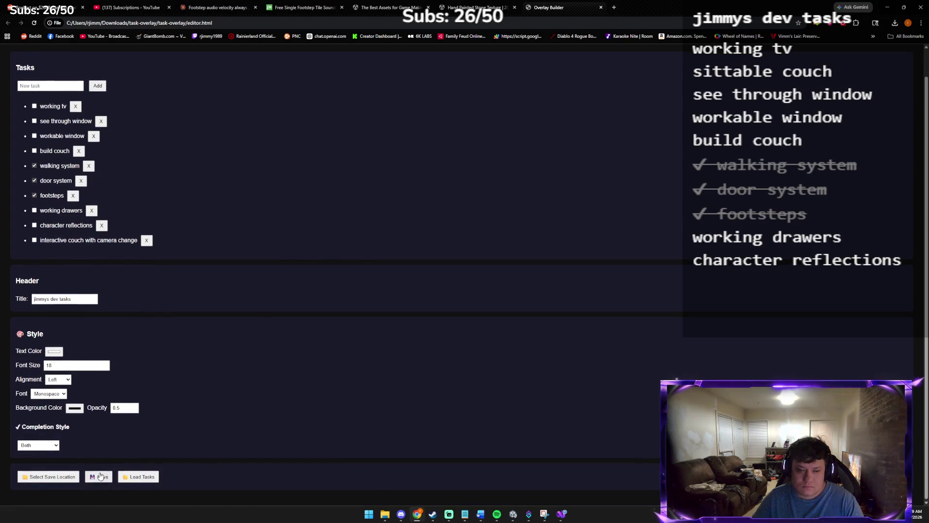
- Set the save file to tasks.json in the nested task-overlay folder, replacing the existing file
click(99, 476)
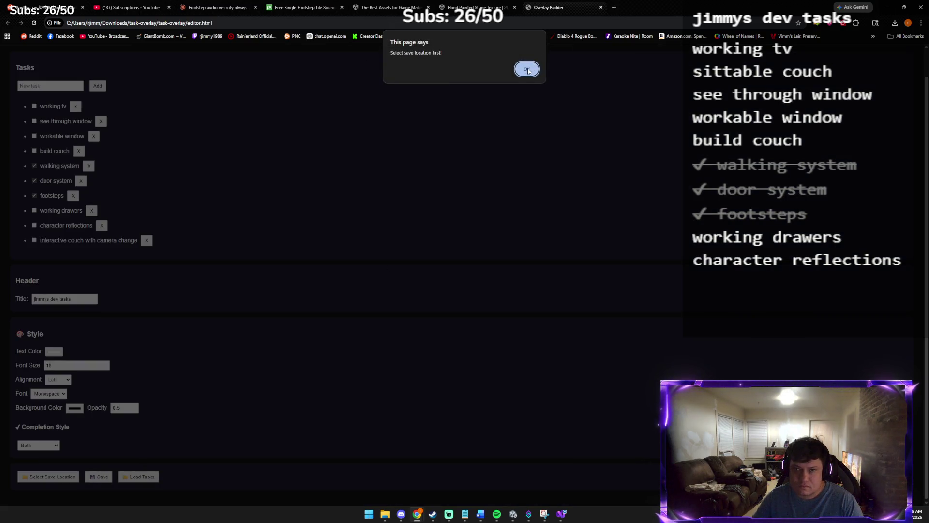
click(531, 68)
click(56, 475)
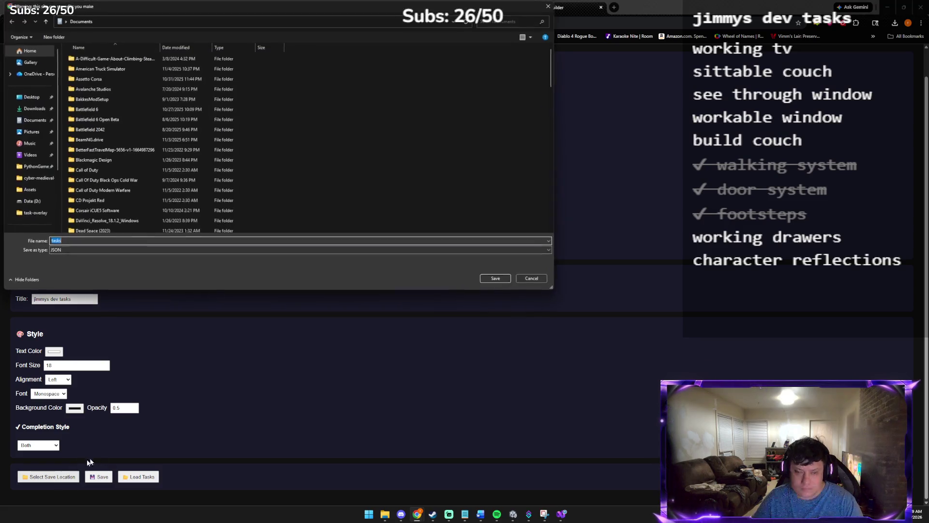
click(33, 108)
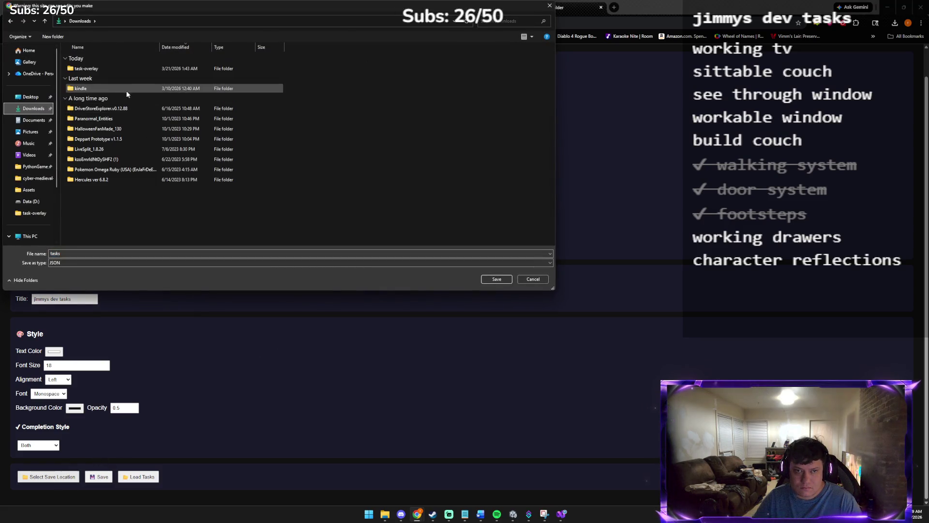
click(117, 71)
double_click(116, 71)
double_click(116, 73)
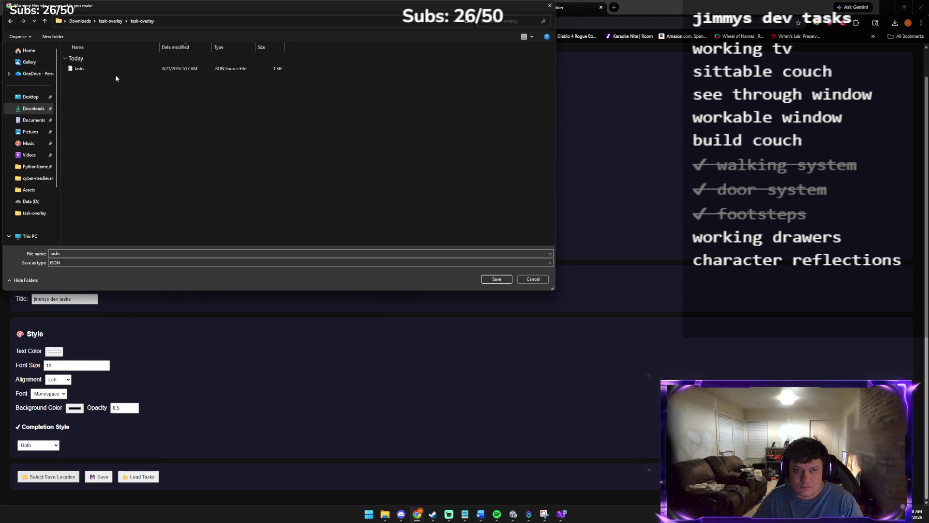
click(496, 279)
click(473, 257)
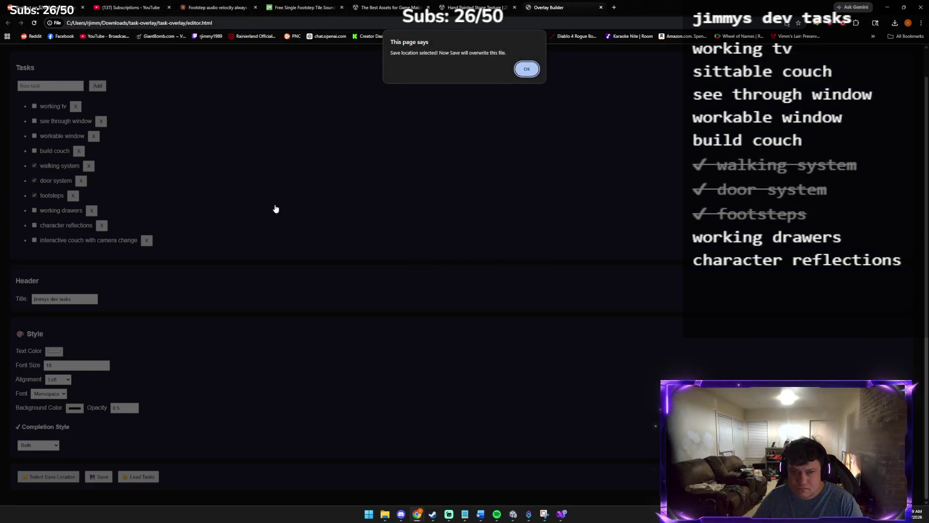
click(525, 69)
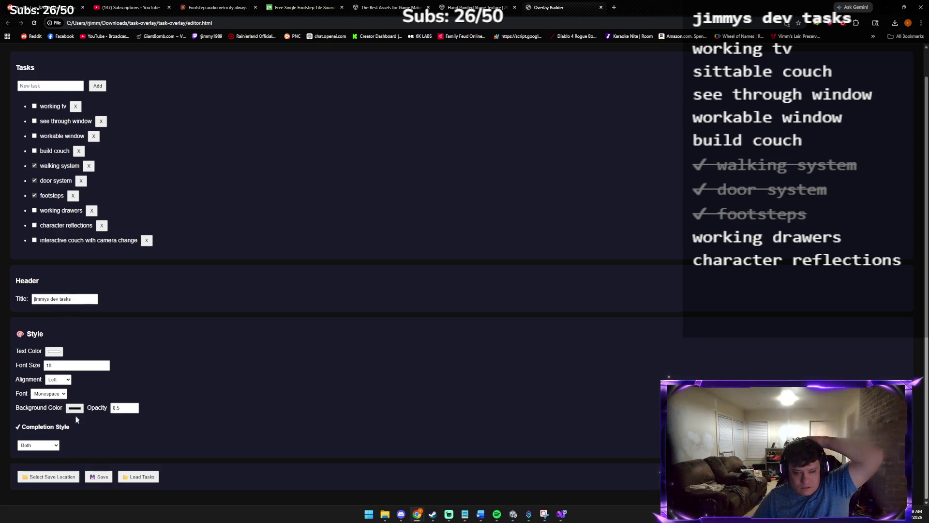
- Save the task list to the overlay and open a new Chrome tab
click(102, 477)
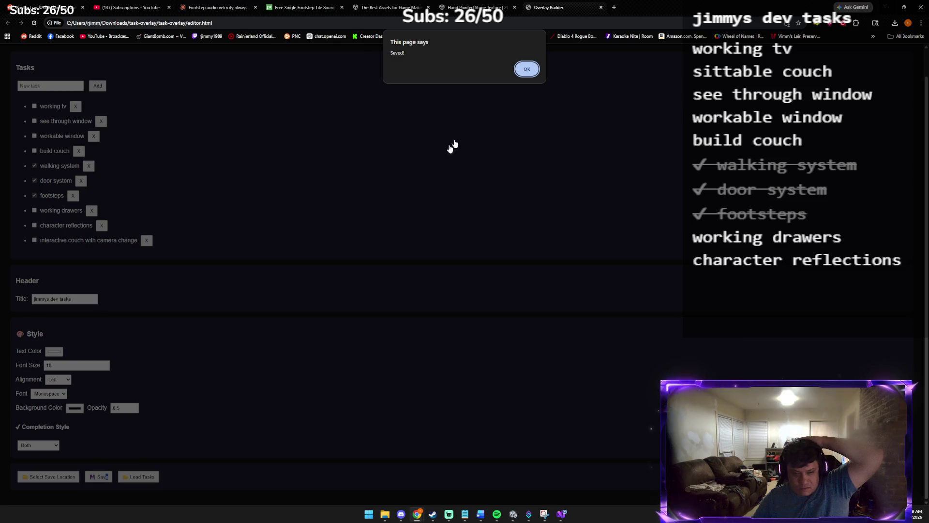
click(526, 69)
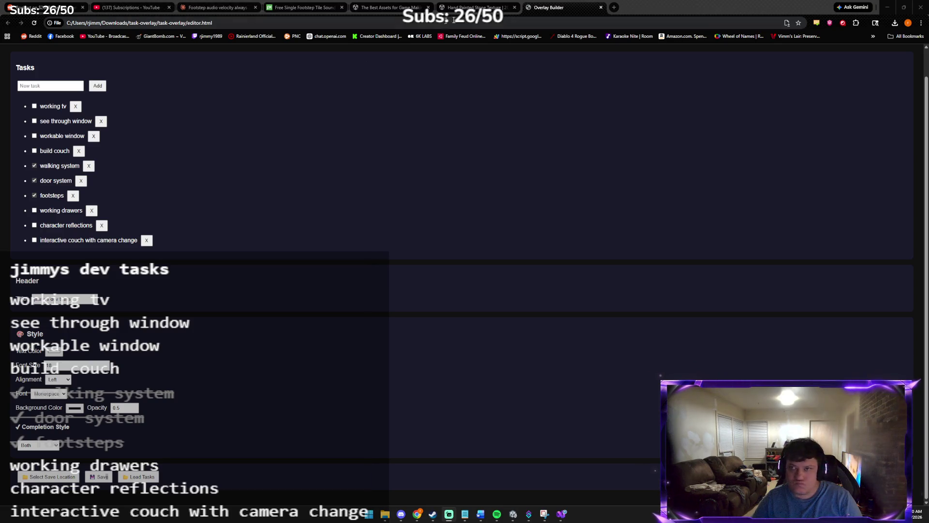
click(613, 7)
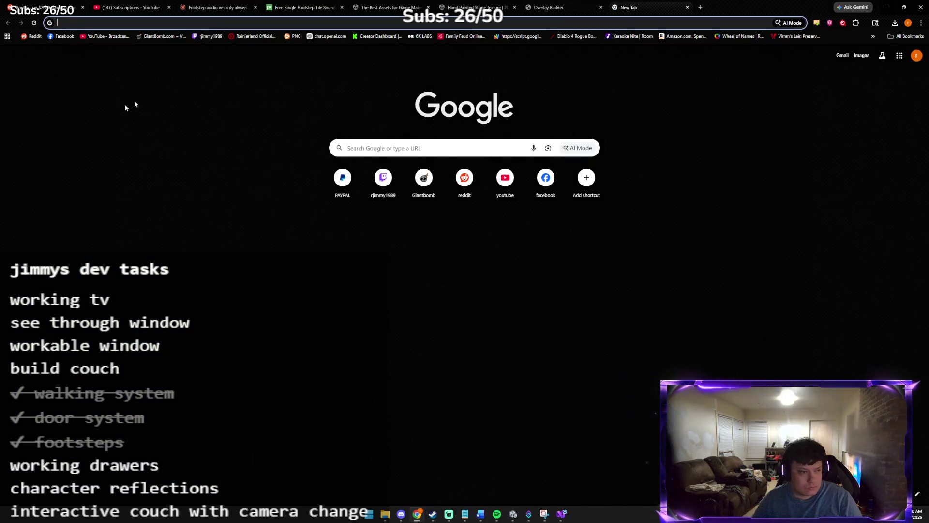
- Switch away briefly, then return to the Overlay Builder editor tab
key(alt+Tab)
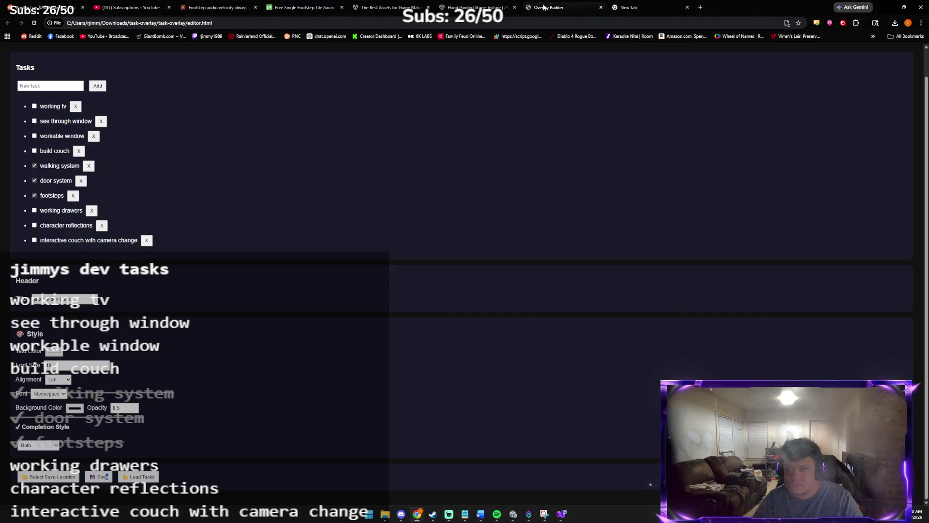
click(549, 7)
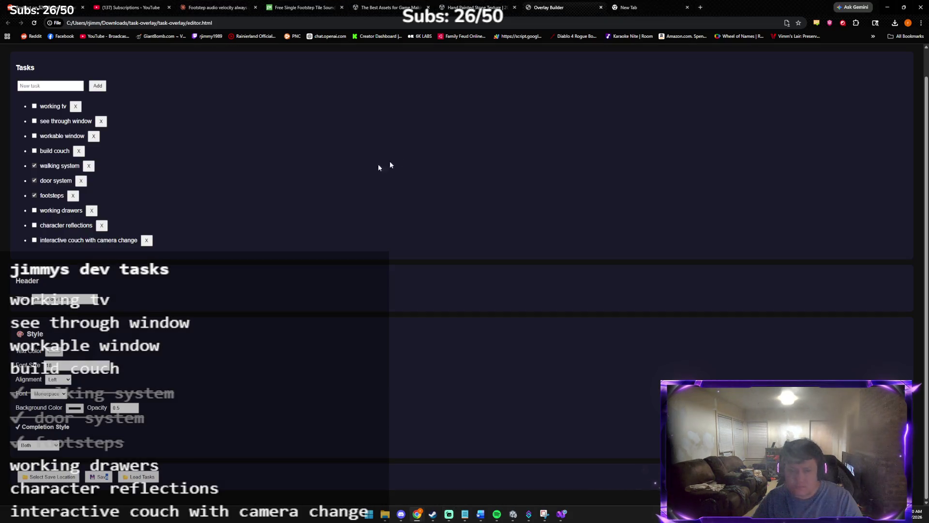
- Keep the background colour, set the overlay opacity to 0.0, and save
click(74, 408)
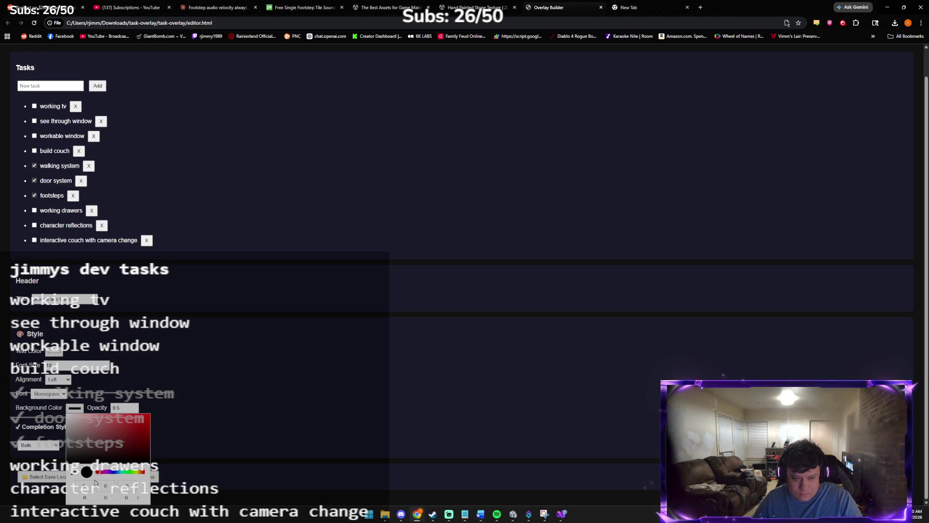
click(244, 424)
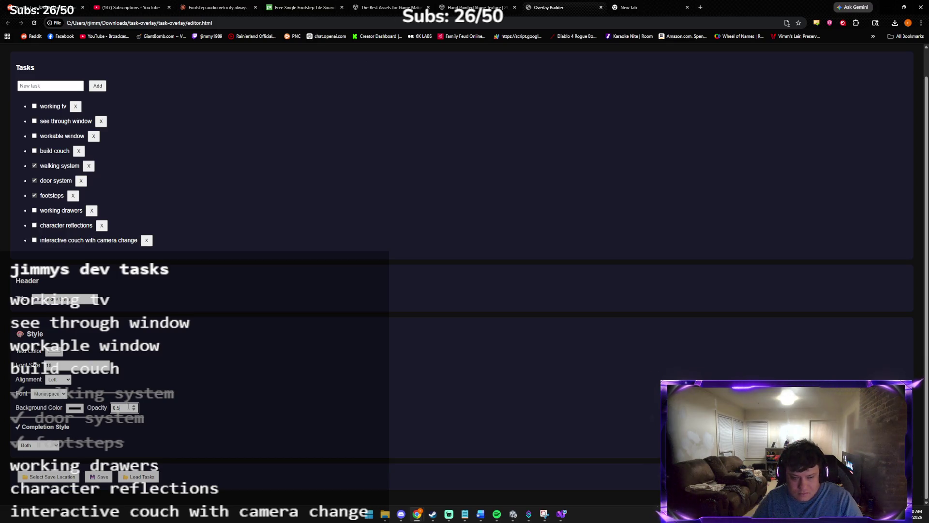
text(.0)
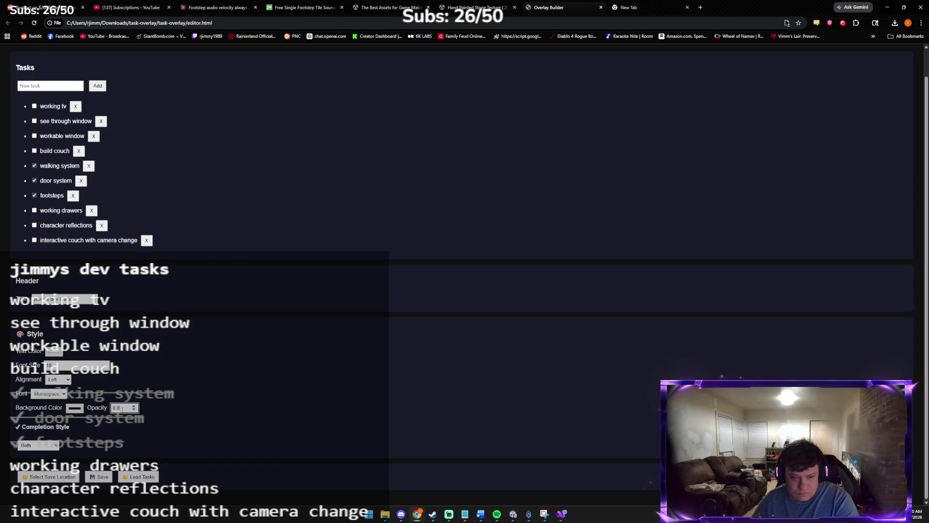
click(96, 479)
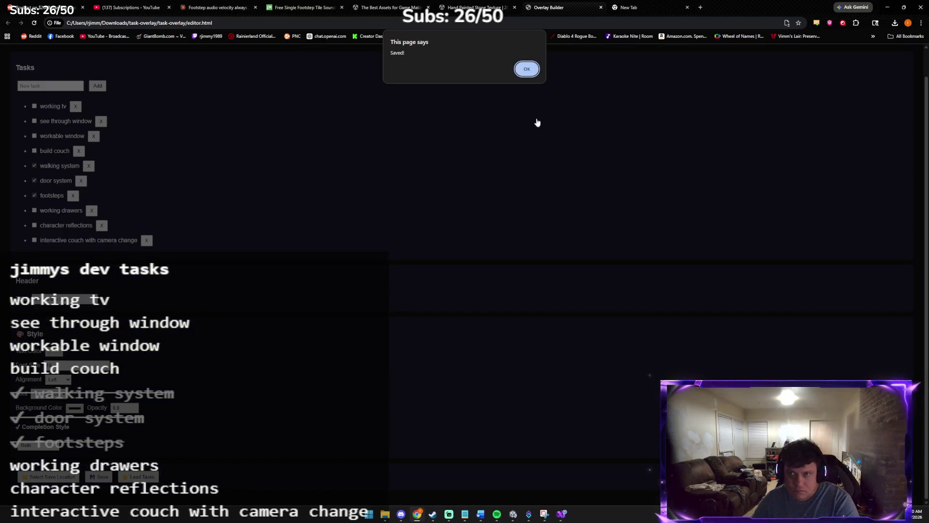
click(527, 68)
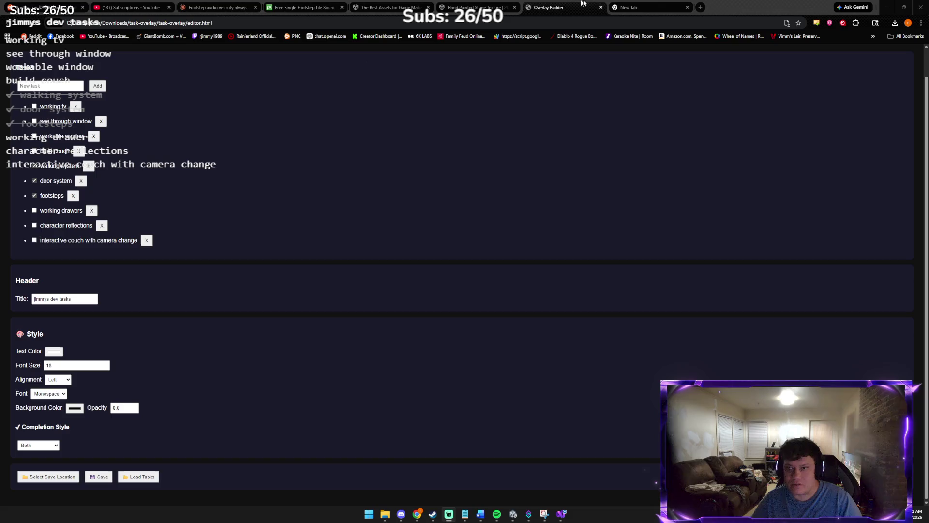
- Save a 0.1 background opacity and drag the task overlay to the lower-left corner
key(ctrl+Tab)
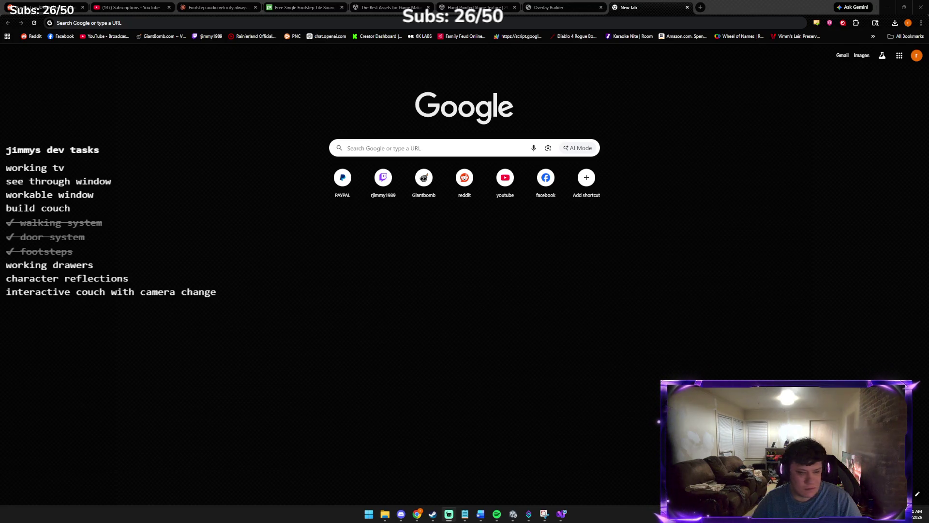
click(543, 7)
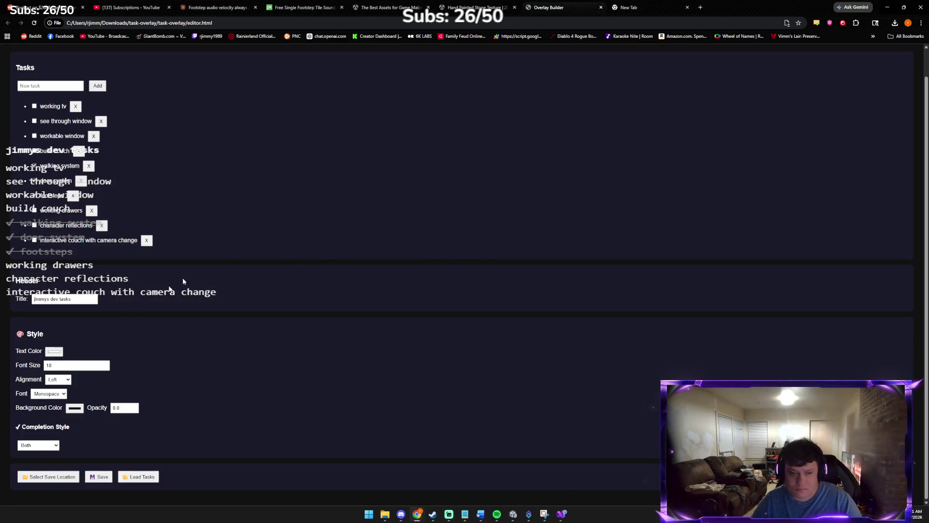
text(1)
click(102, 477)
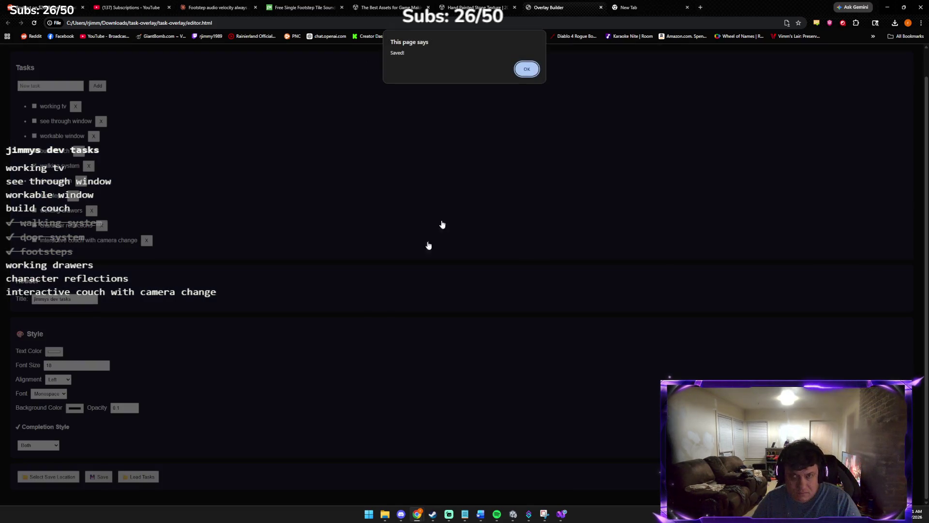
click(527, 69)
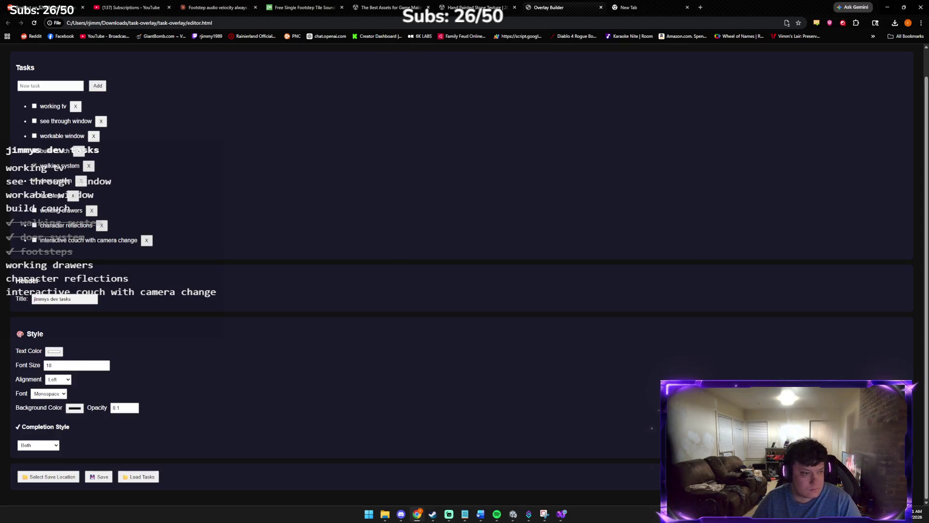
mouse_move(34, 150)
mouse_down()
mouse_move(138, 162)
mouse_move(124, 228)
mouse_move(198, 300)
mouse_move(124, 335)
mouse_move(10, 332)
mouse_move(52, 332)
mouse_move(52, 312)
mouse_move(116, 234)
mouse_move(124, 206)
mouse_up()
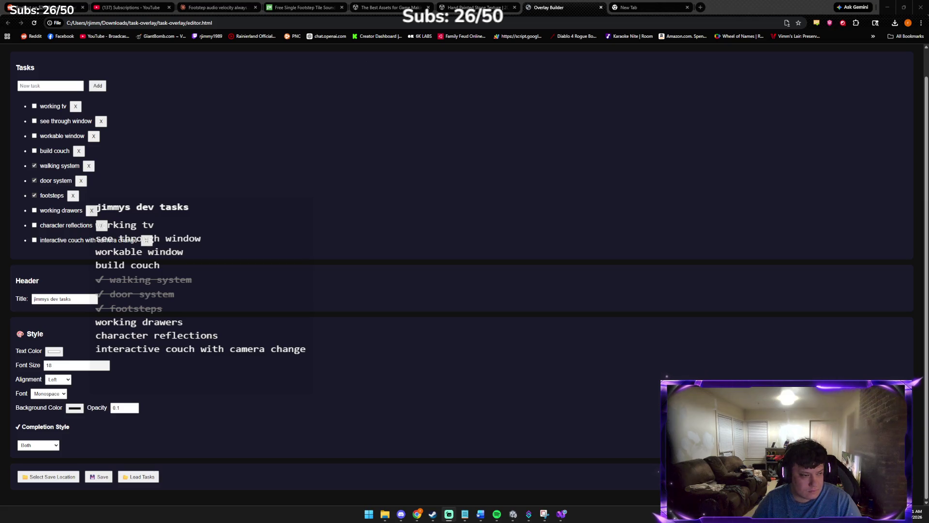
mouse_move(123, 206)
mouse_down()
mouse_move(69, 223)
mouse_move(31, 358)
mouse_up()
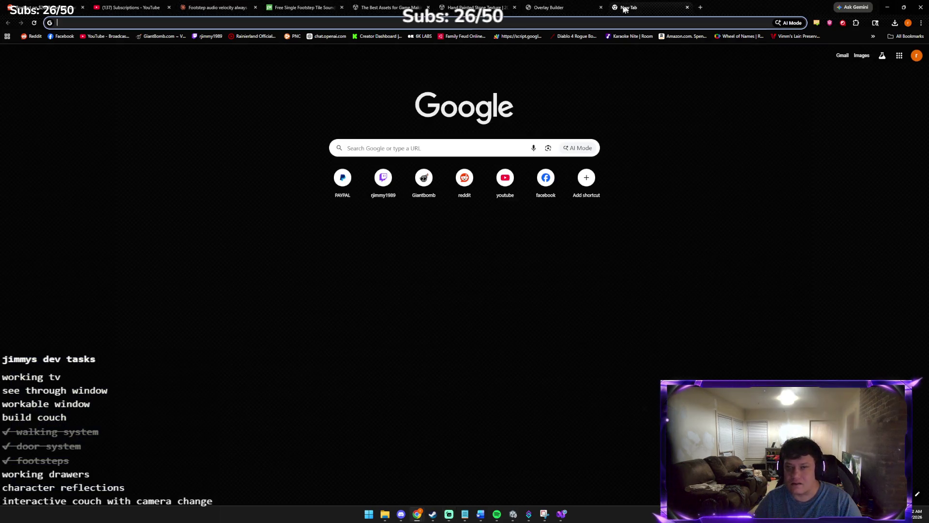
- Visit the blank New Tab, glance at Unity, then bring Chrome back on the New Tab
click(629, 7)
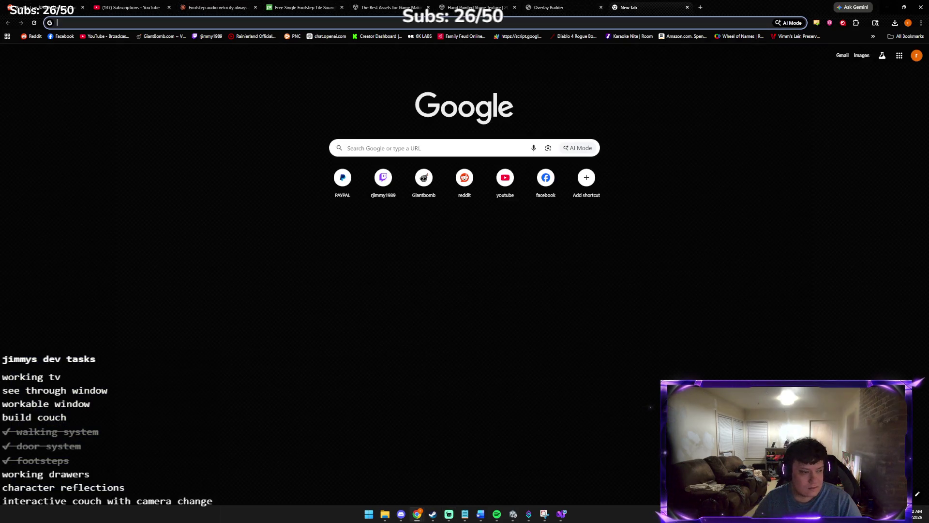
key(alt+Tab)
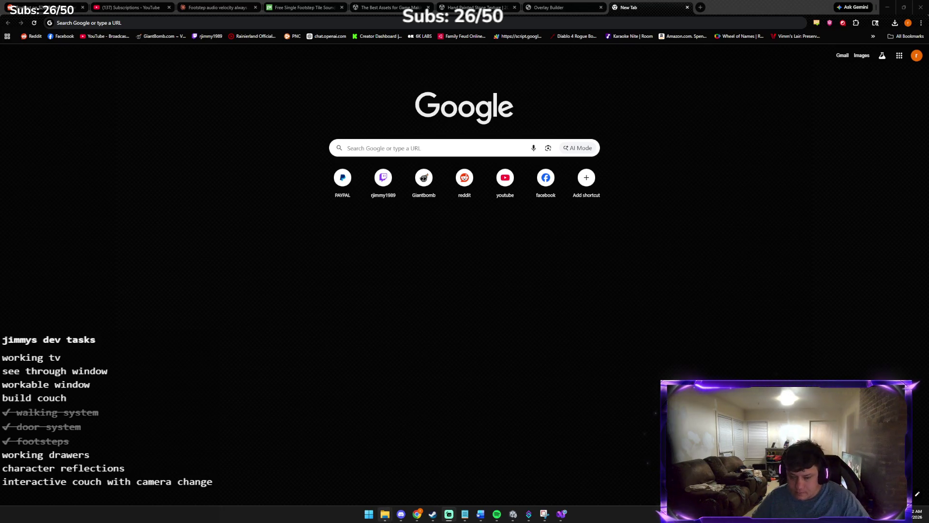
click(517, 517)
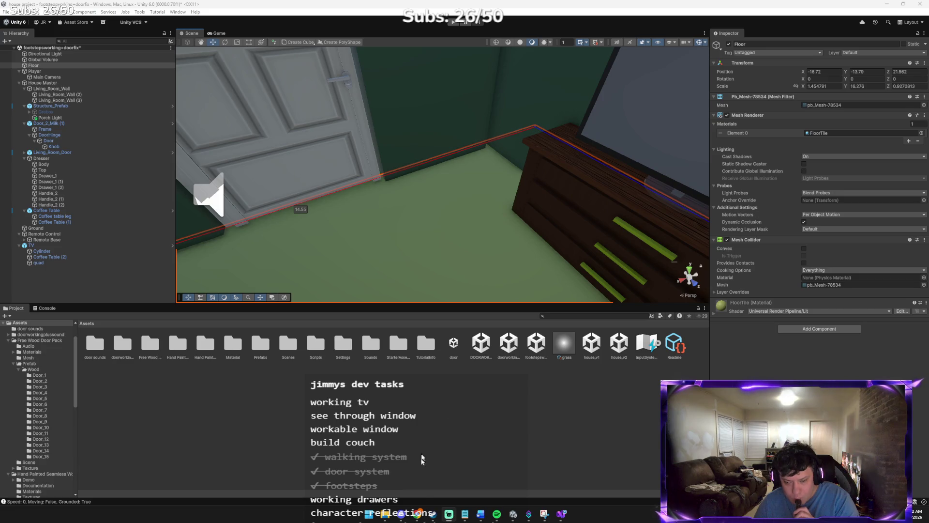
mouse_move(419, 515)
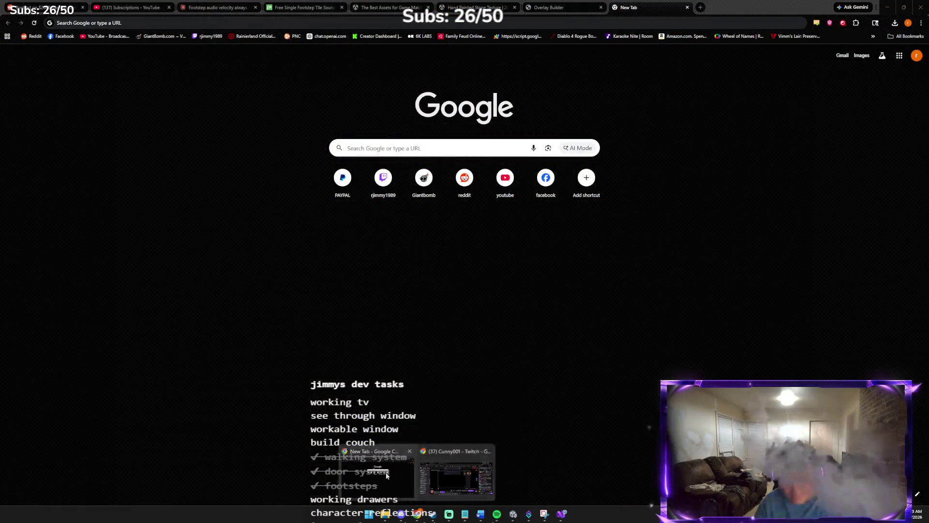
click(387, 475)
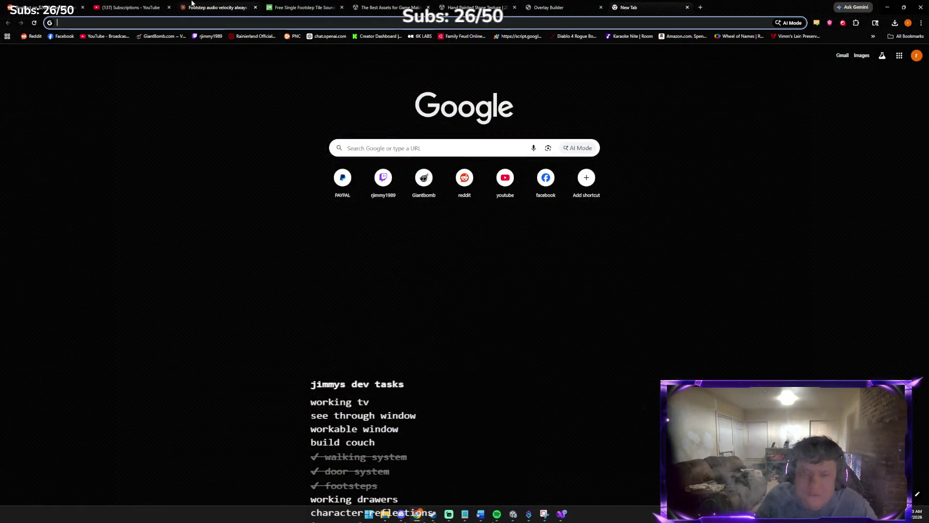
- Send Claude 'TIME FOR THE COUCH' and get its question about which couch style to build
key(ctrl+3)
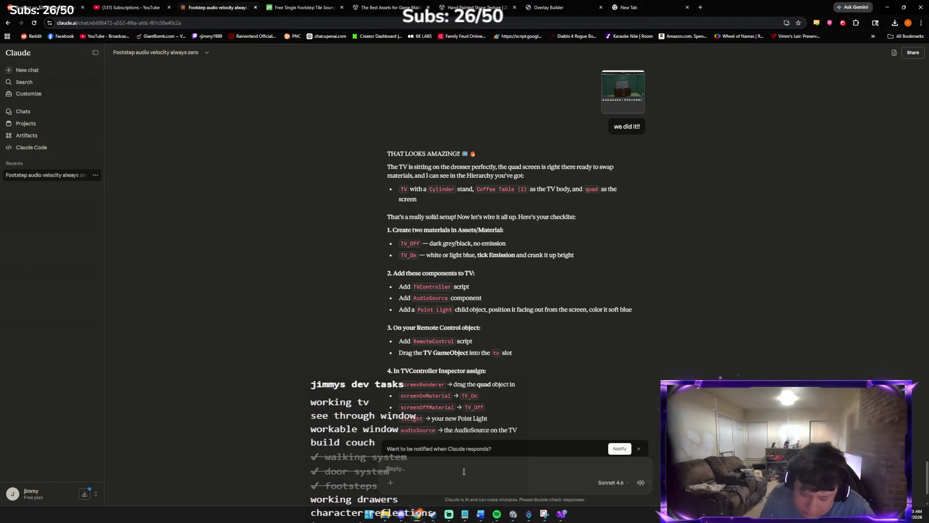
text(TIME FOR THE COUCH)
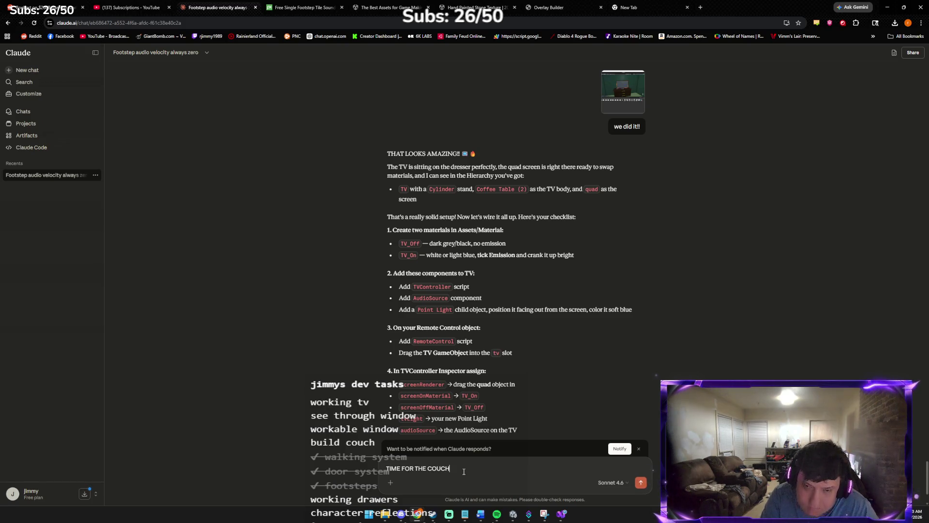
key(Return)
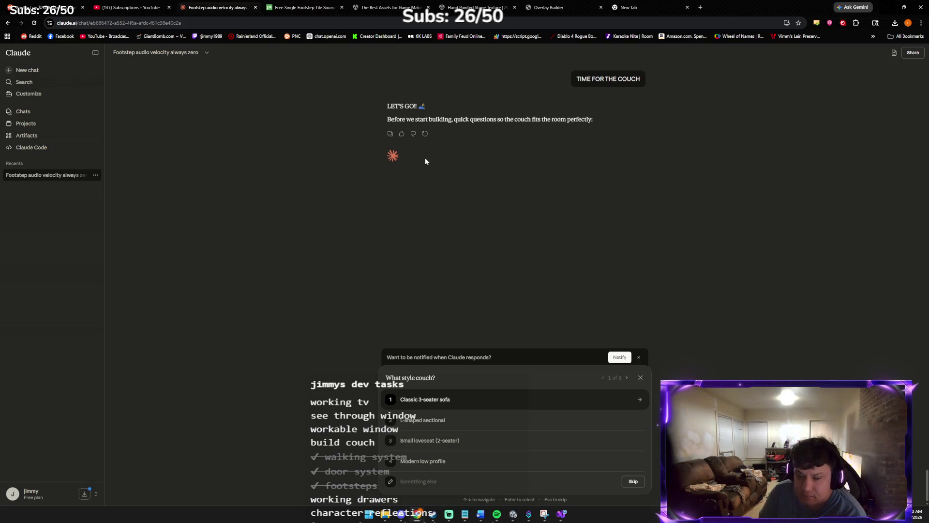
mouse_move(396, 158)
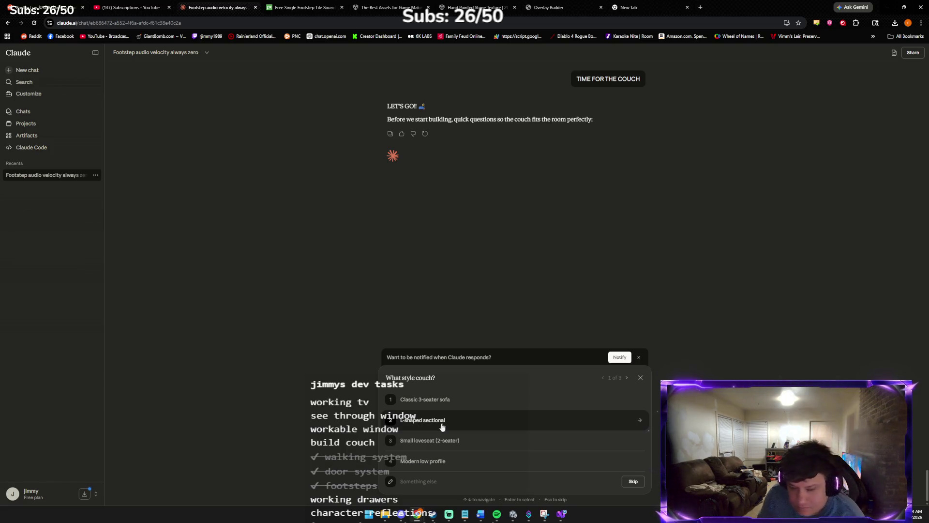
- Answer Claude's couch questions: modern low profile, built from primitive cubes, facing the TV
click(436, 460)
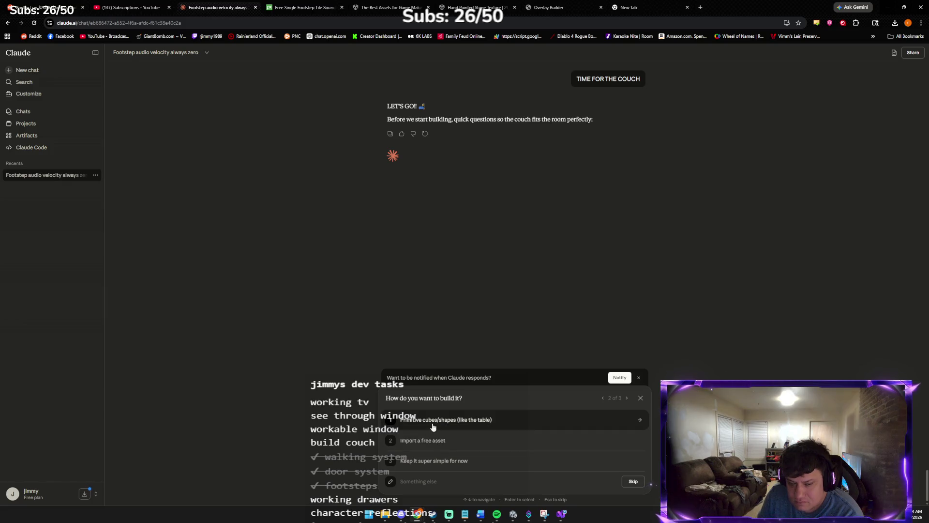
click(432, 441)
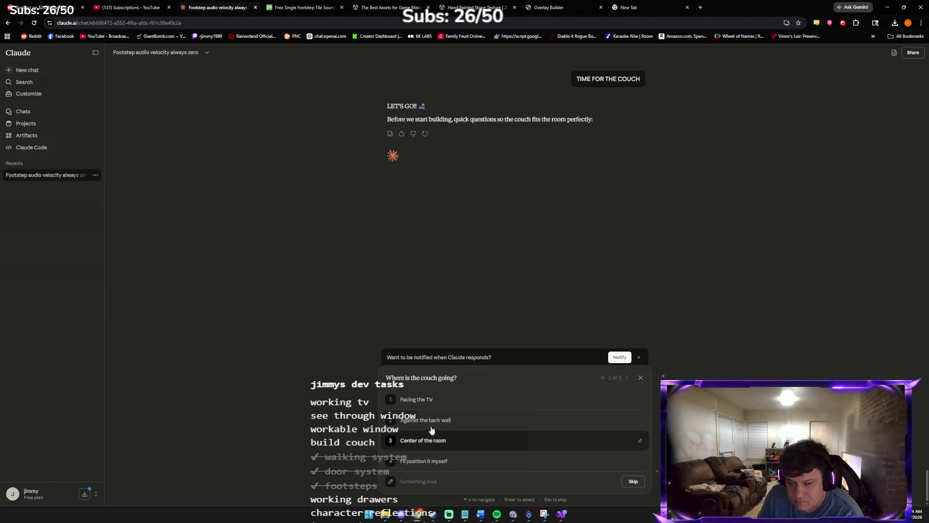
click(433, 405)
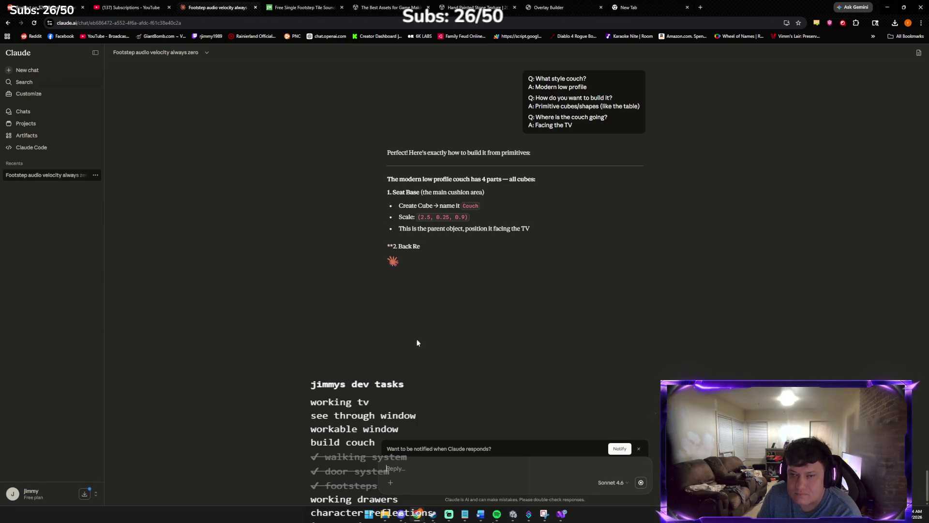
- Review Claude's four-cube couch plan (seat, back, two arms) and go back to Unity
mouse_move(480, 513)
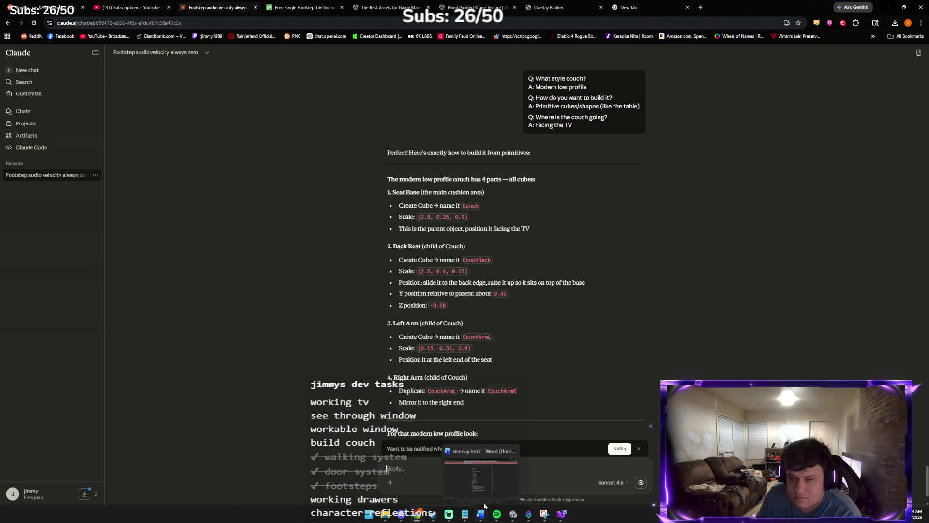
click(467, 474)
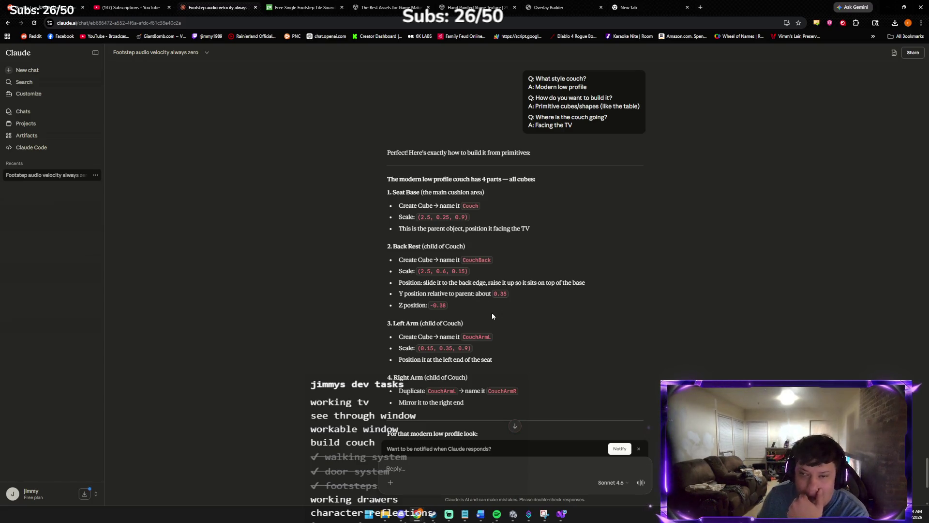
click(512, 519)
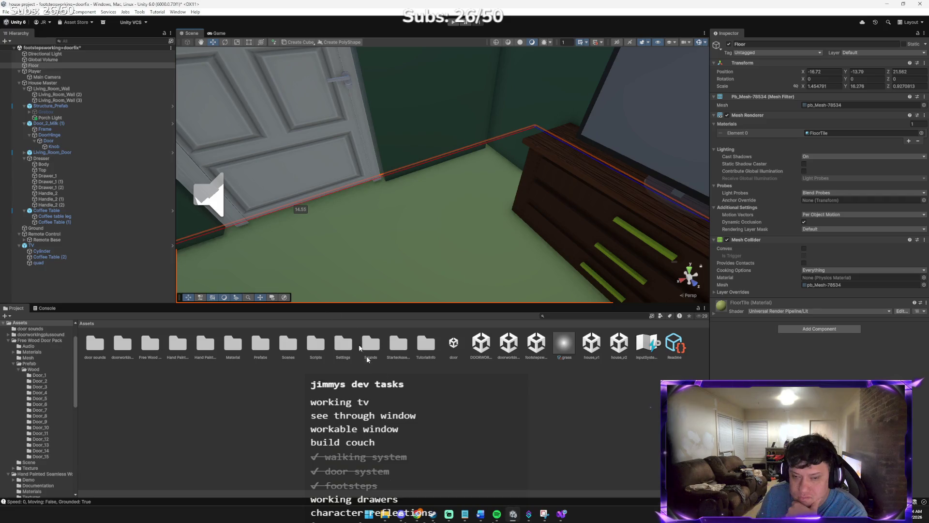
- Add a new cube from the Hierarchy's 3D Object menu and name it Couch
right_click(93, 272)
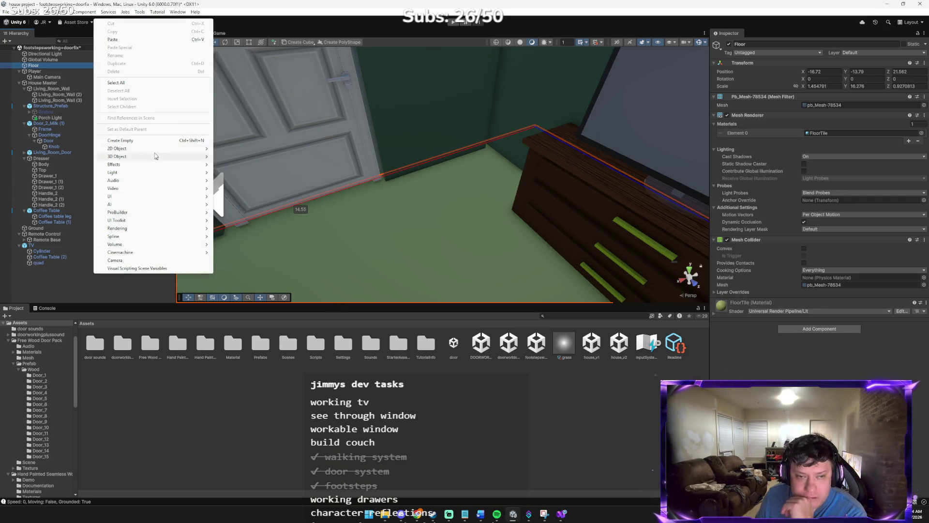
mouse_move(143, 160)
click(239, 156)
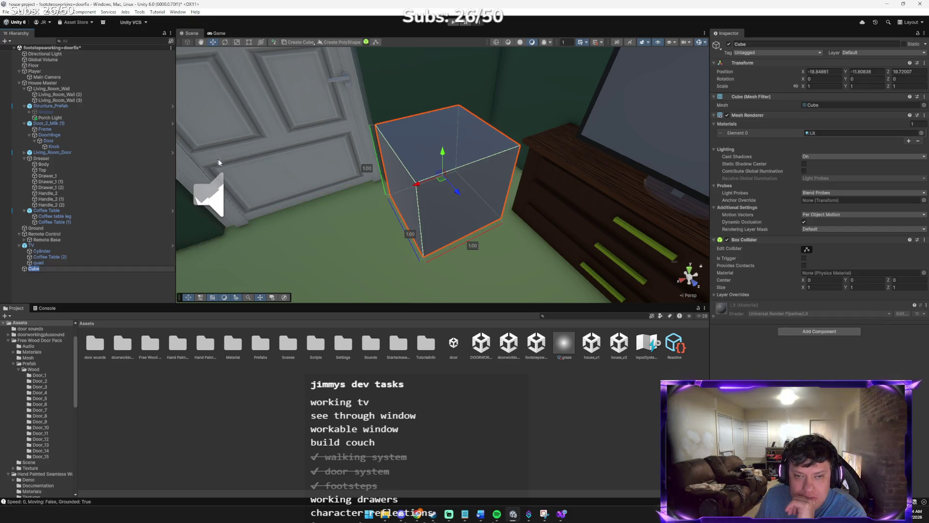
text(S)
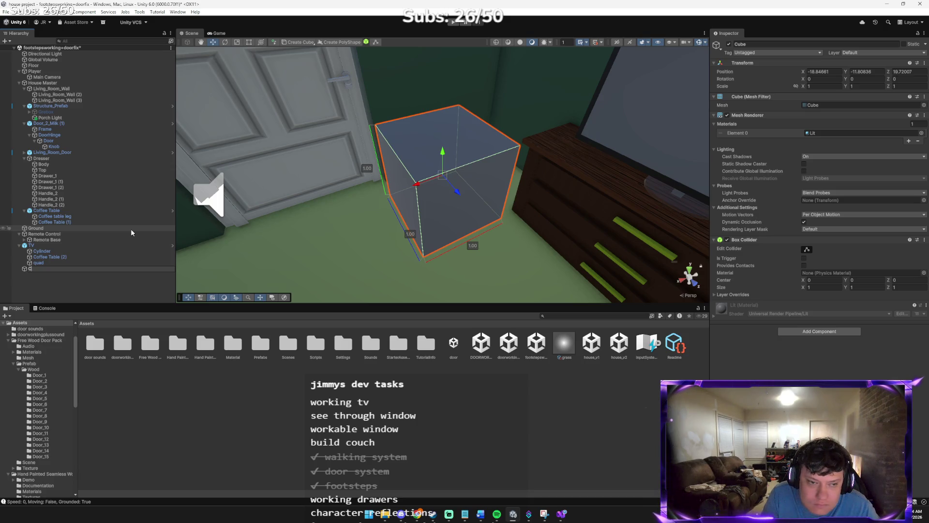
text(h)
key(Return)
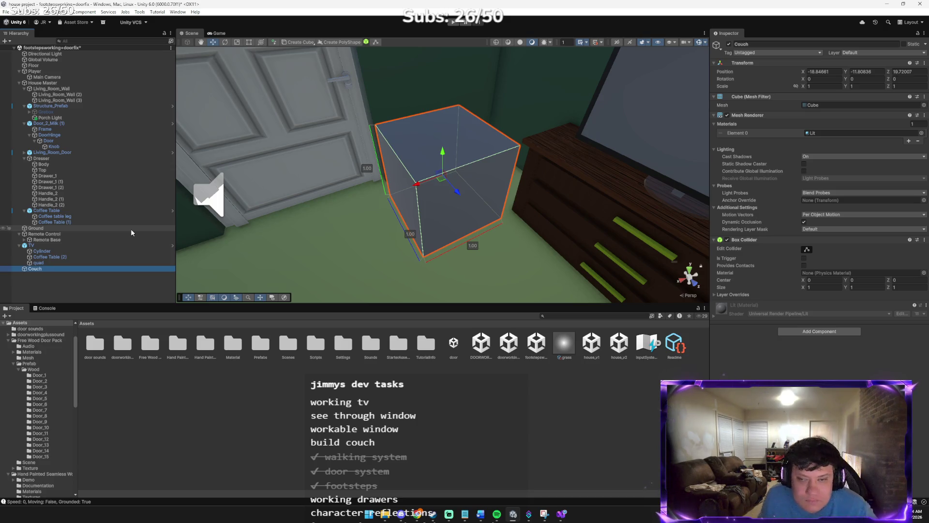
key(alt+Tab)
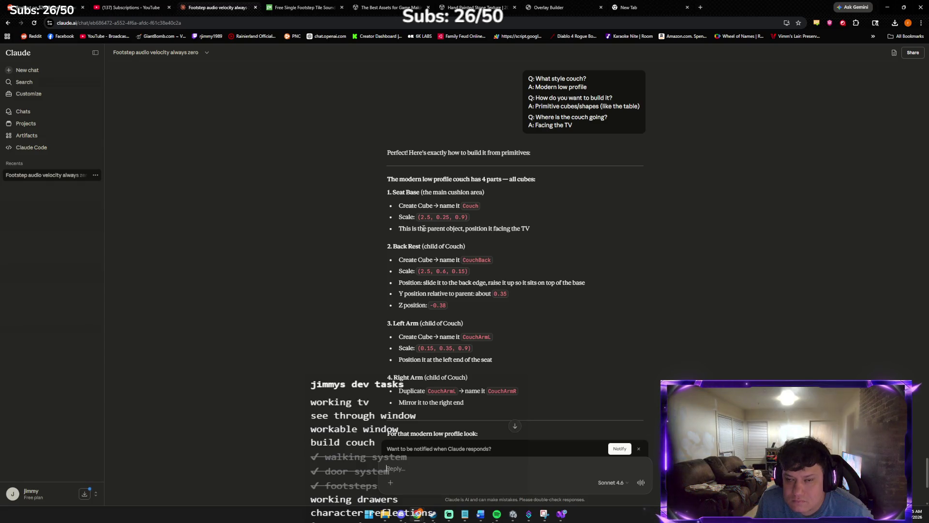
key(alt+Tab)
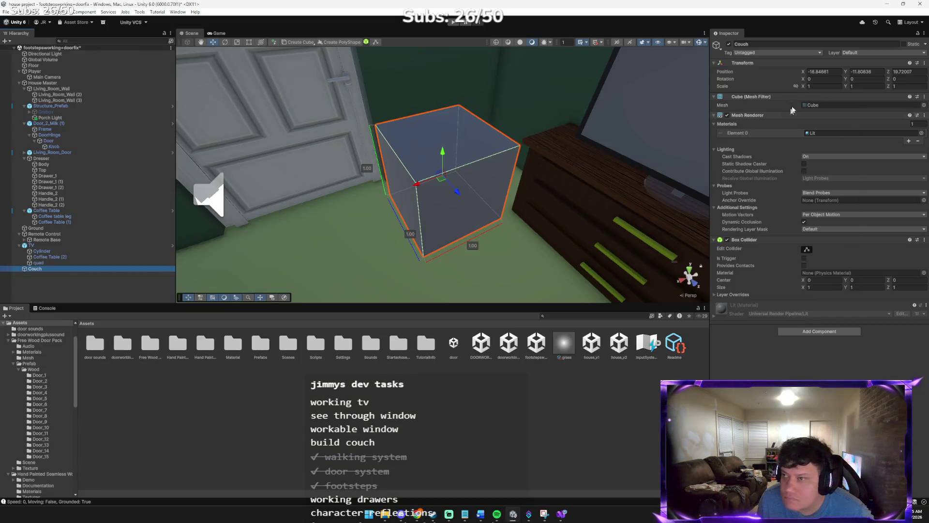
- Set the Couch scale to 2.5, 0.25, 0.9
click(811, 88)
text(2.5)
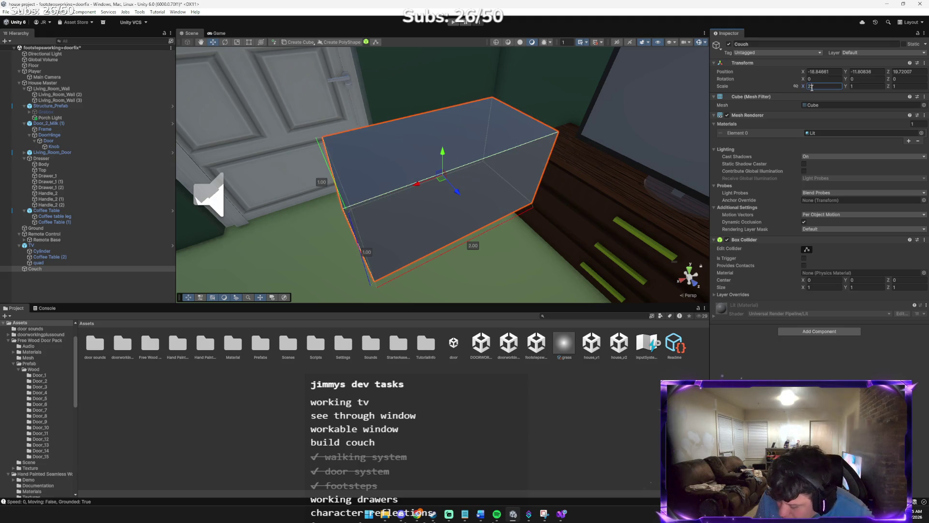
key(Tab)
key(alt+Tab)
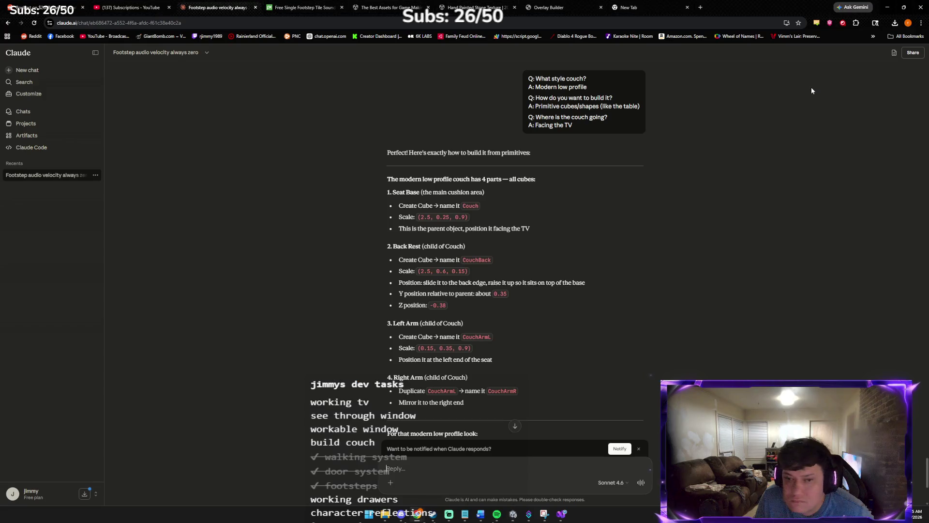
key(alt+Tab)
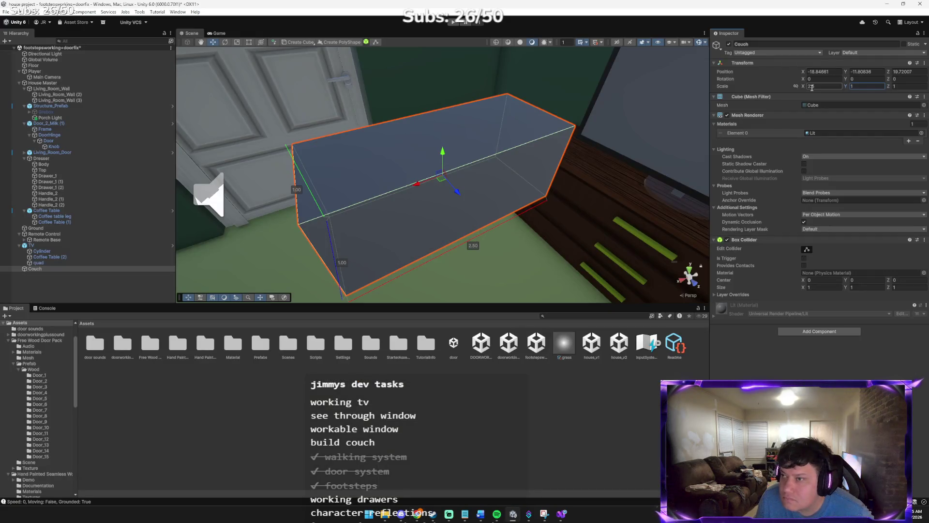
text(0)
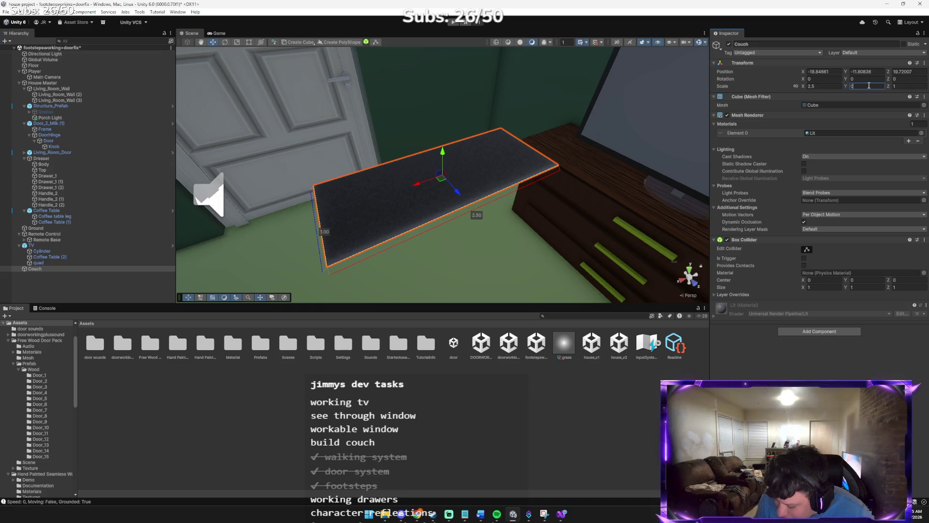
text(.25)
key(alt+Tab)
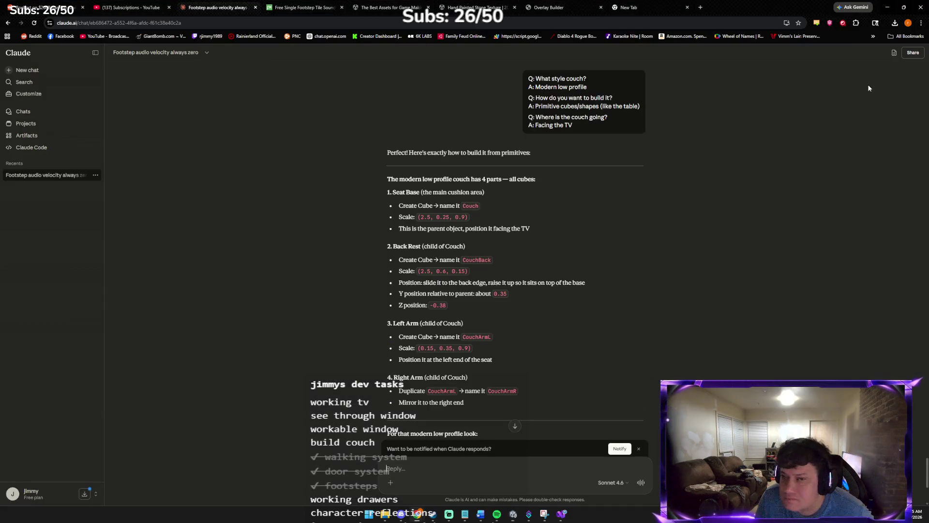
key(alt+Tab)
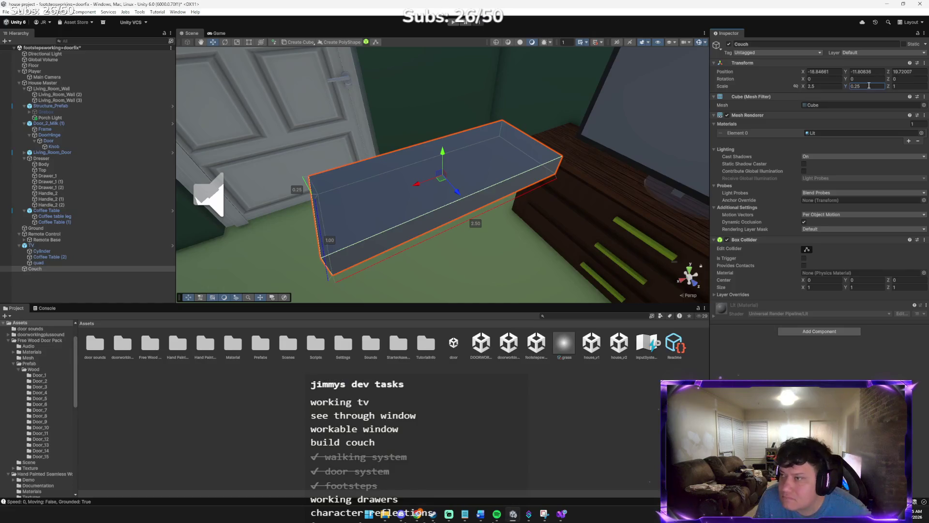
key(Tab)
text(0.9)
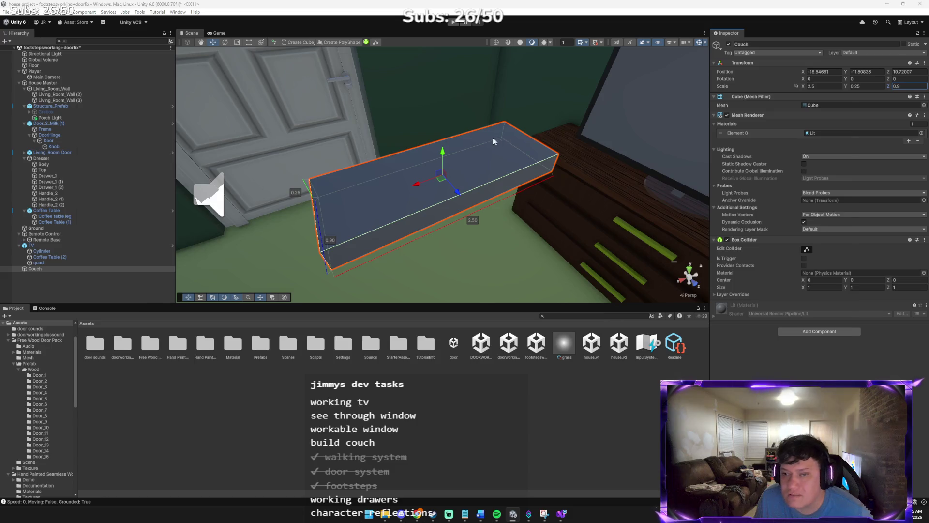
- Rotate the Couch about -84° so it sits by the wall facing the TV
key(alt+Tab)
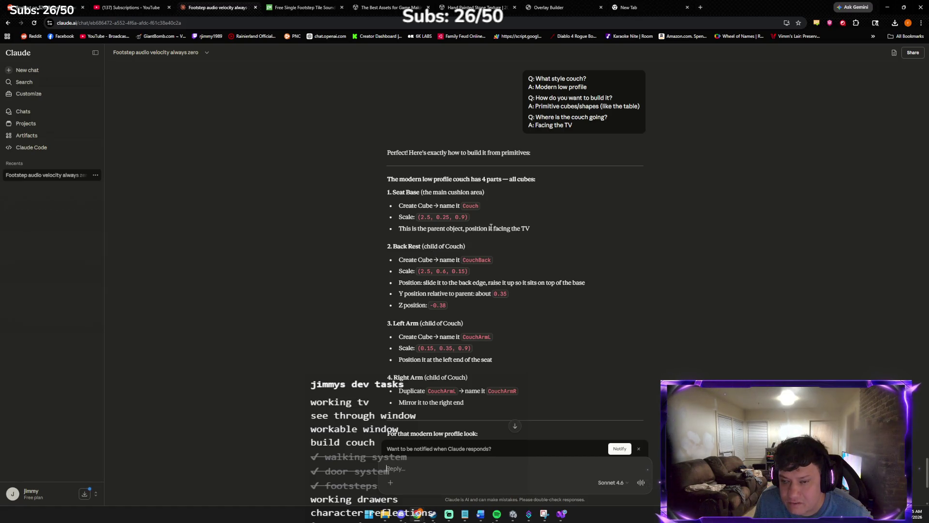
key(alt+Tab)
mouse_move(477, 212)
mouse_down()
mouse_move(310, 187)
mouse_move(319, 192)
mouse_up()
mouse_move(338, 211)
mouse_down()
mouse_move(364, 169)
mouse_move(428, 154)
mouse_move(290, 169)
mouse_move(312, 146)
mouse_move(314, 168)
mouse_move(373, 172)
mouse_move(307, 150)
mouse_move(254, 167)
mouse_move(291, 164)
mouse_move(121, 181)
mouse_up()
key(e)
key(w)
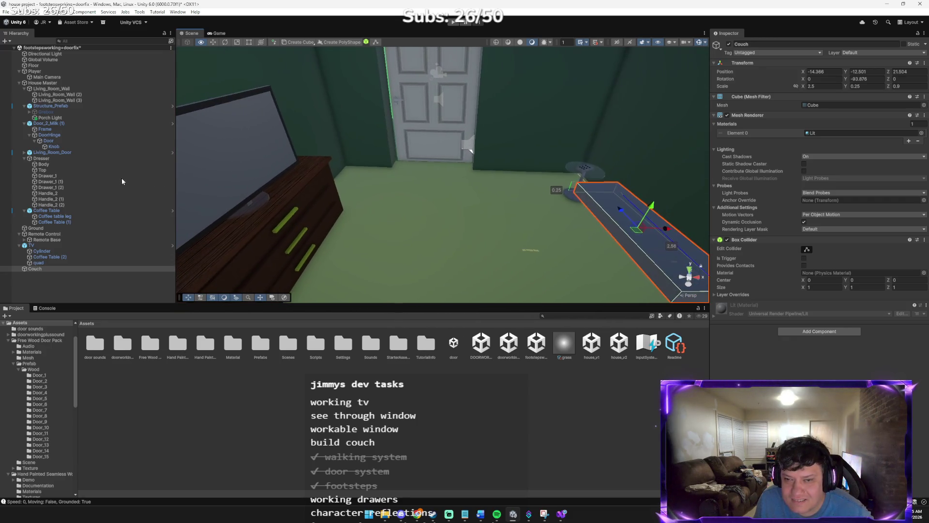
drag(265, 180, 296, 177)
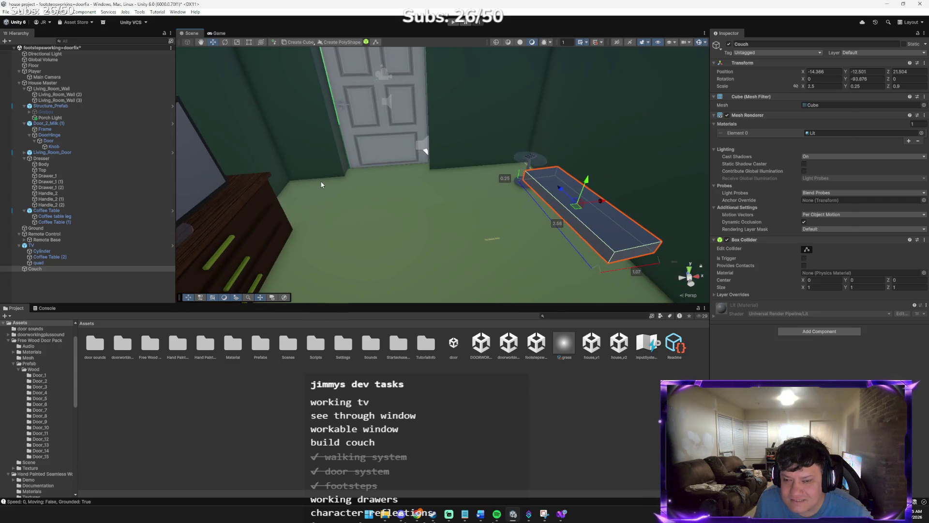
key(alt+Tab)
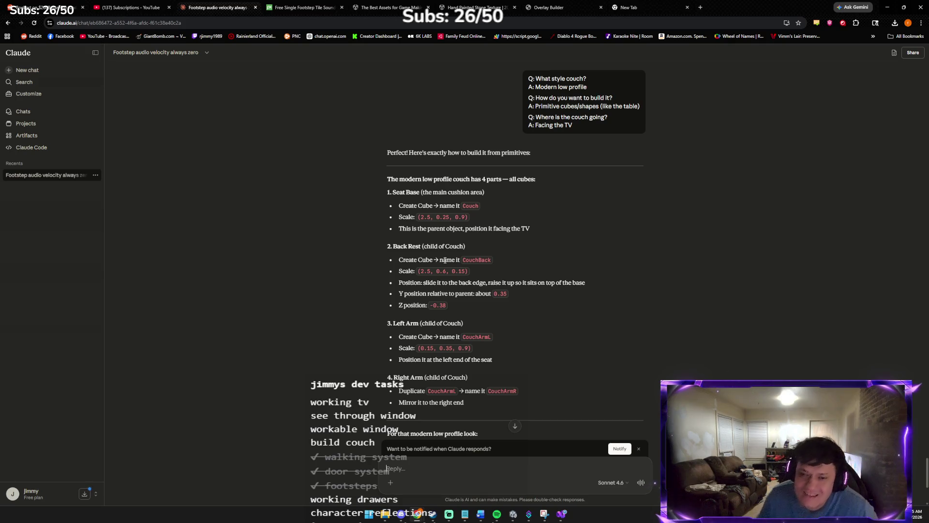
key(alt+Tab)
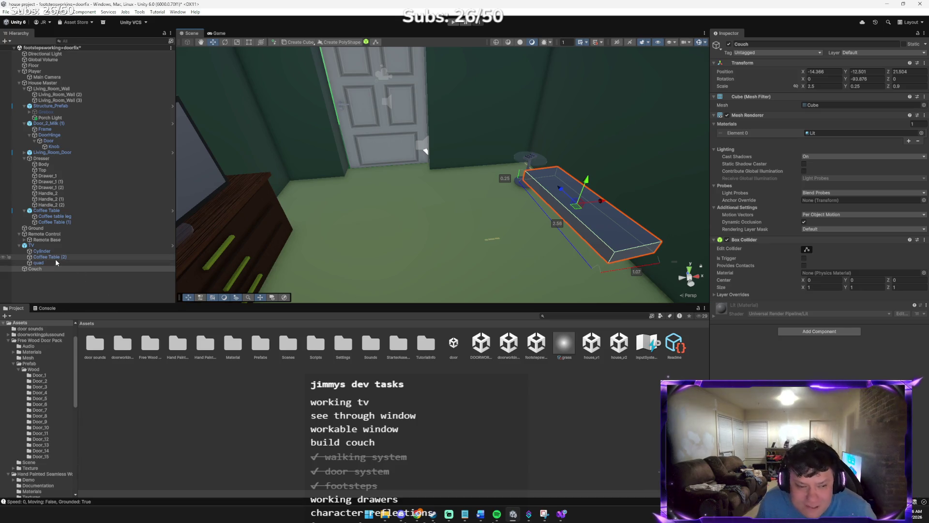
right_click(55, 268)
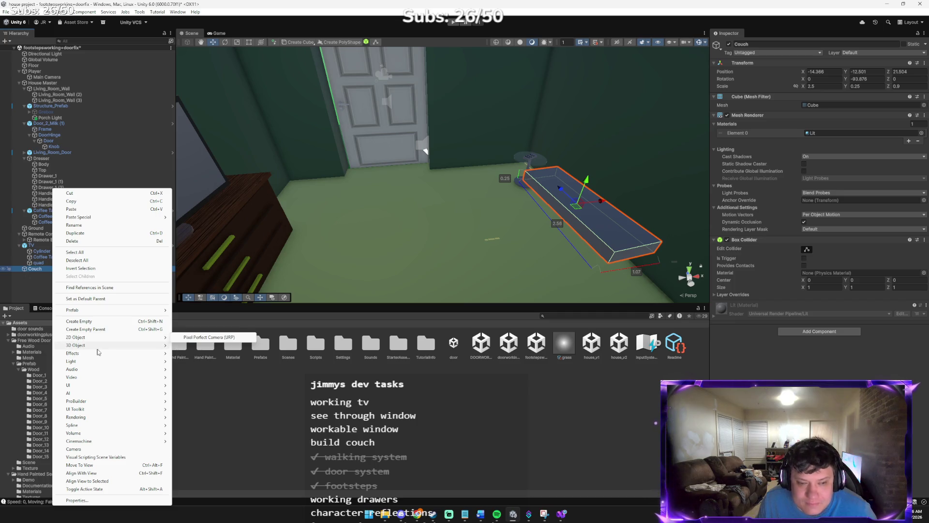
- Add a child cube named CouchBack under Couch as the backrest
mouse_move(97, 348)
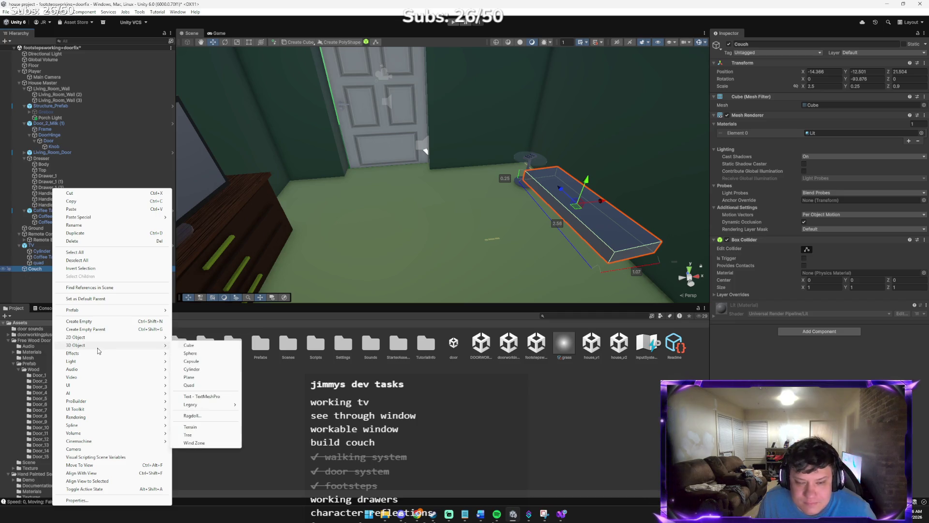
click(195, 345)
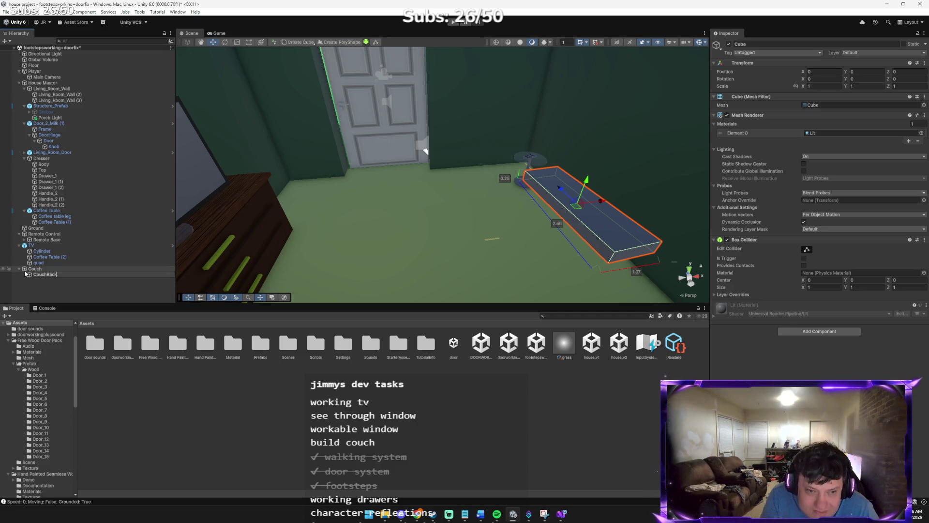
key(Return)
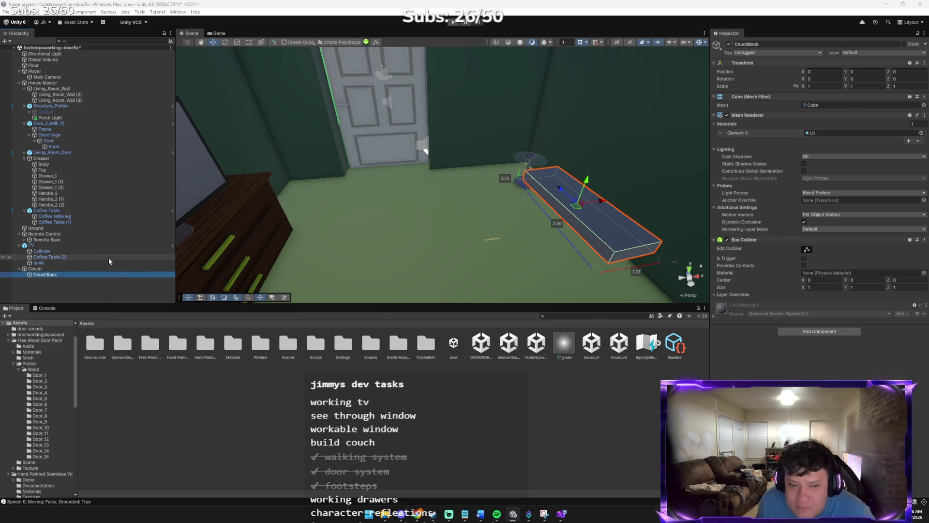
key(alt+Tab)
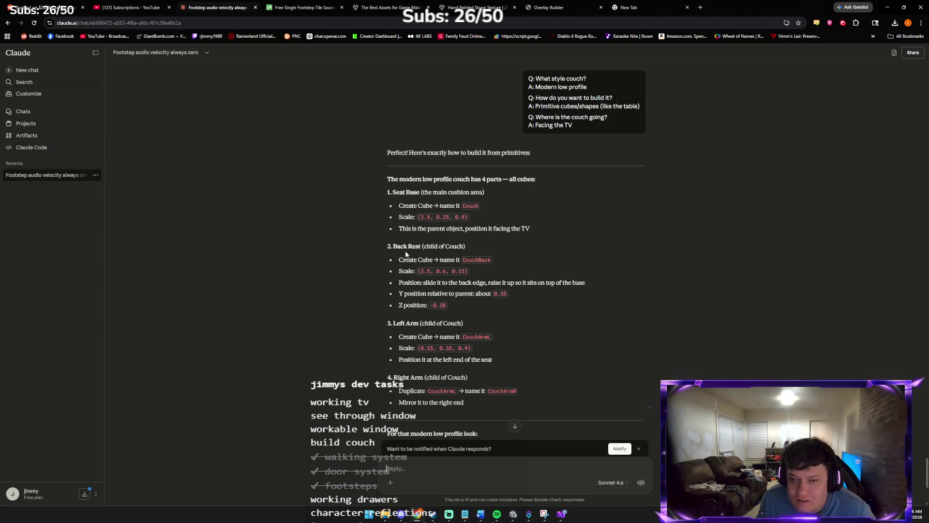
key(alt+Tab)
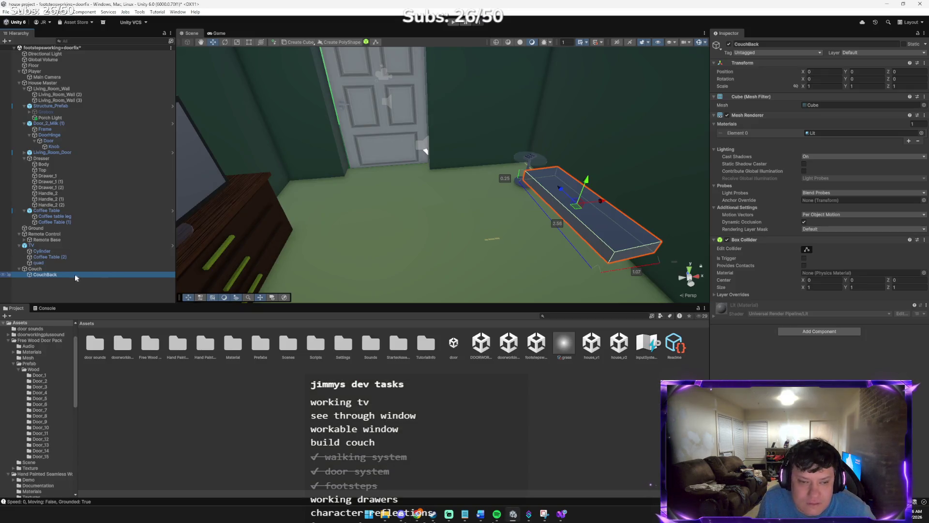
key(alt+Tab)
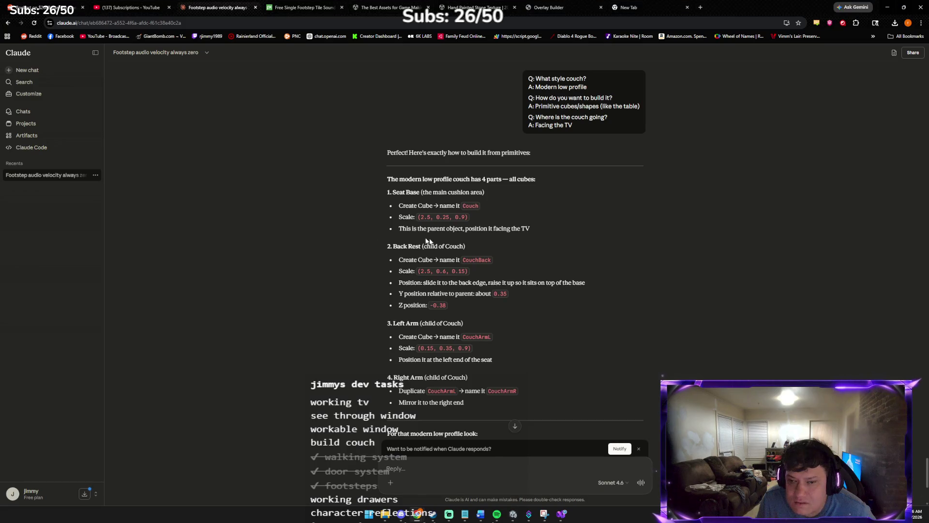
key(alt+Tab)
mouse_move(598, 200)
mouse_down()
mouse_move(564, 210)
mouse_move(598, 203)
mouse_up()
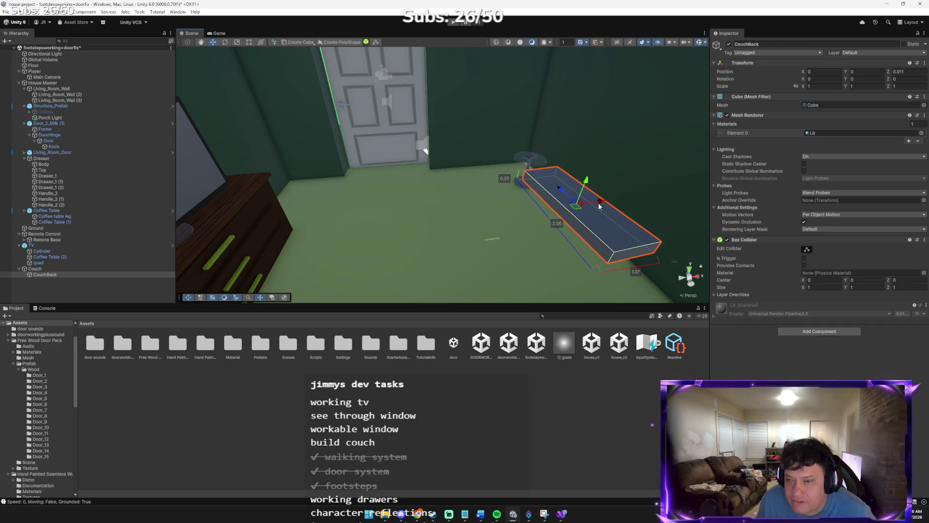
key(alt+Tab)
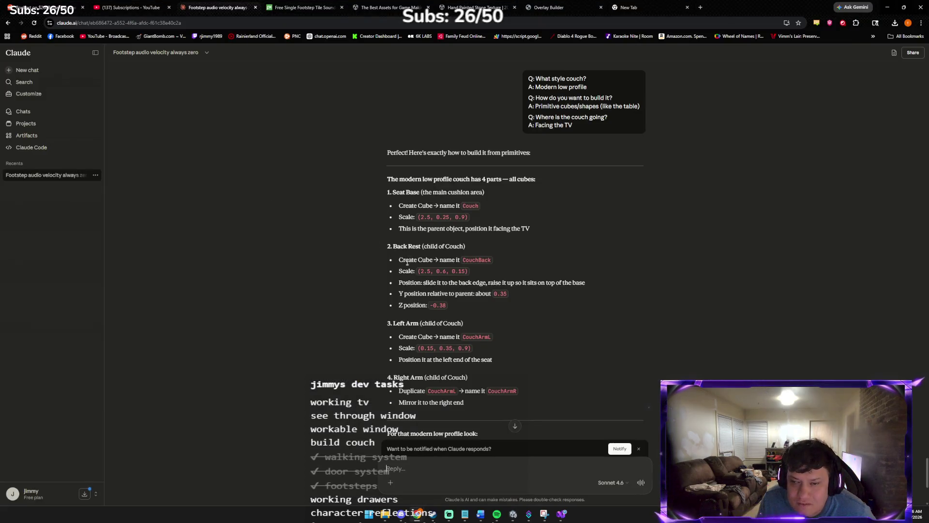
key(alt+Tab)
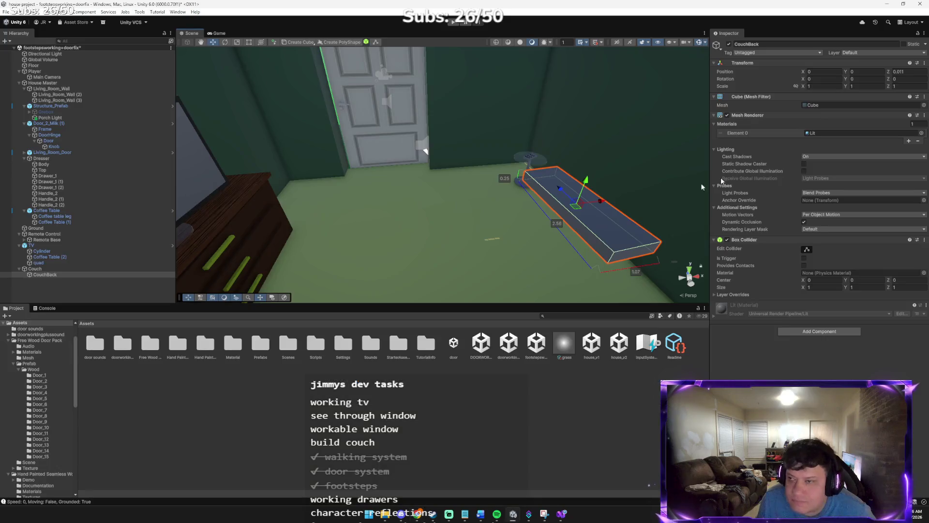
- Scale CouchBack to 2.5, 0.6, 0.15
click(815, 86)
text(2.5)
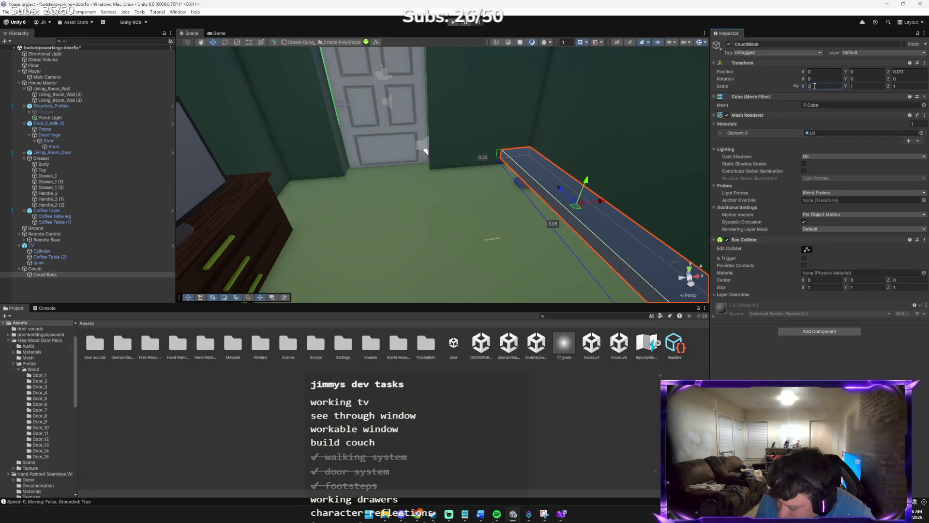
key(Tab)
text(0.6)
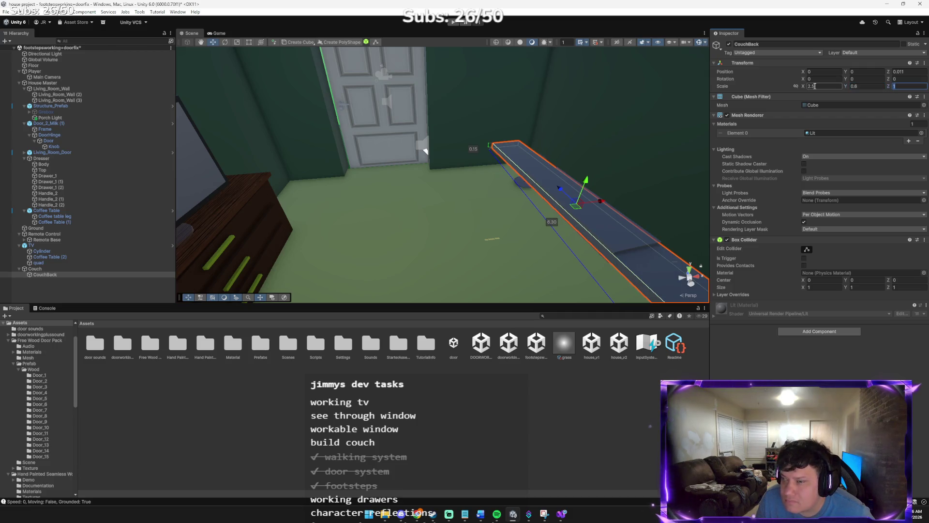
key(alt+Tab)
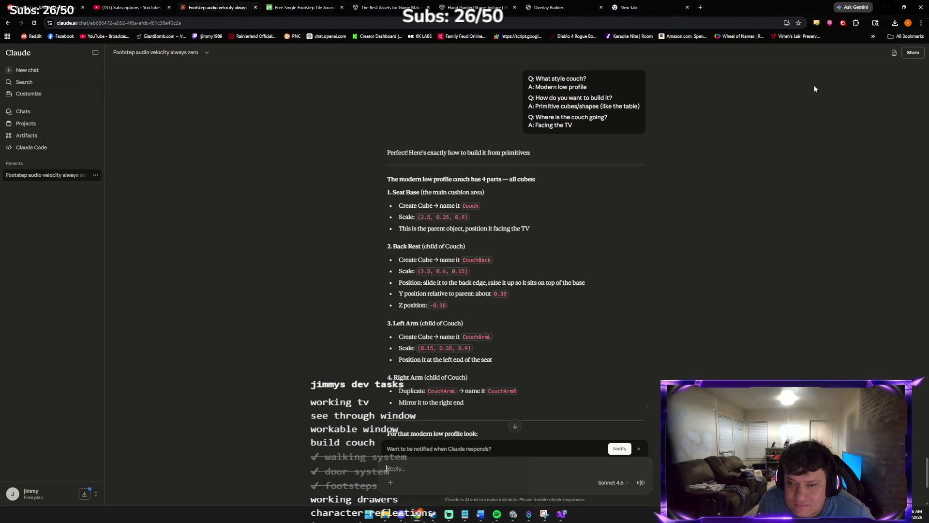
key(alt+Tab)
click(900, 86)
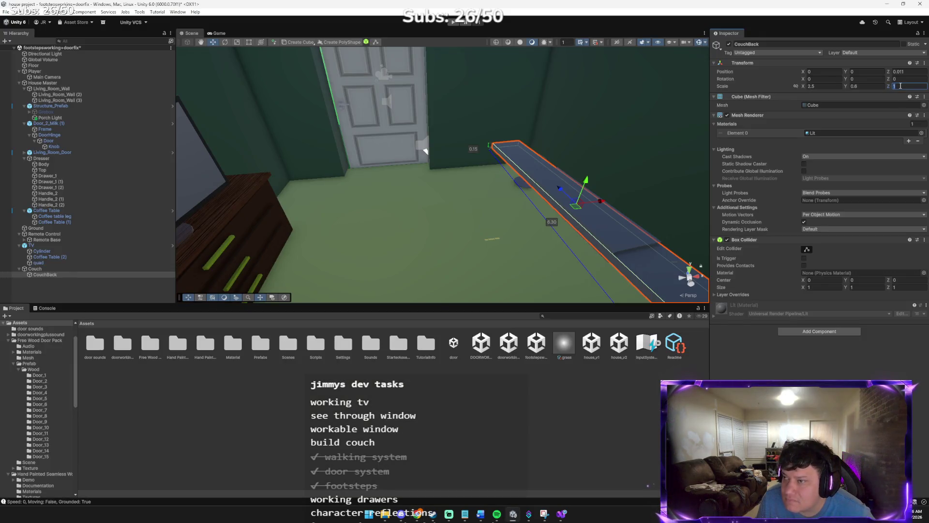
text(0.15)
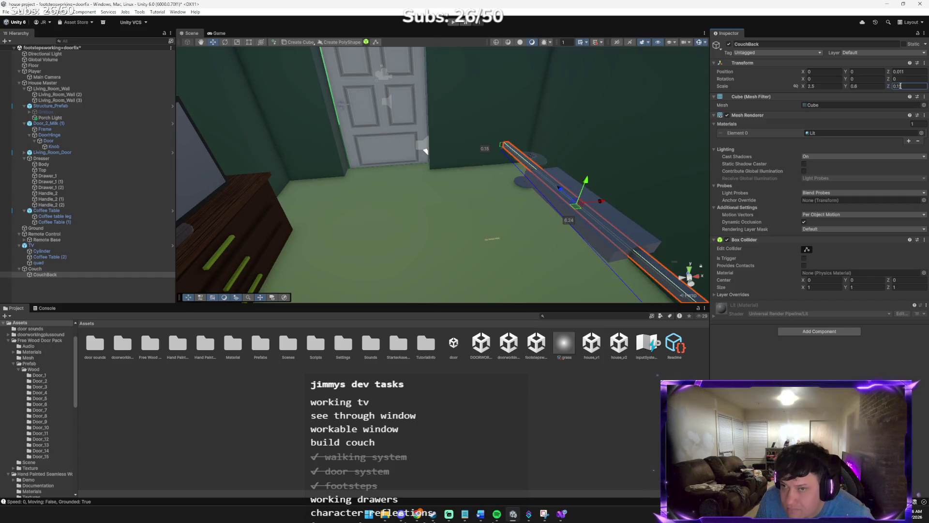
key(alt+Tab)
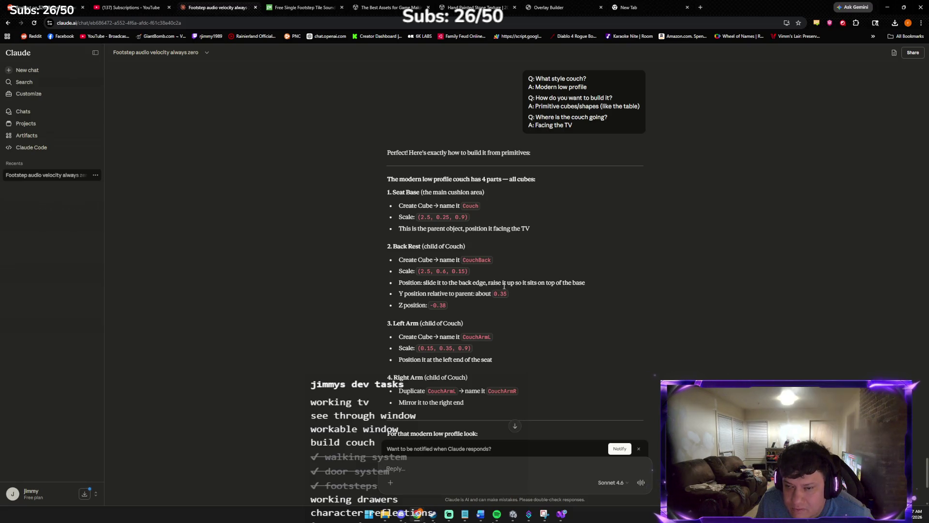
key(alt+Tab)
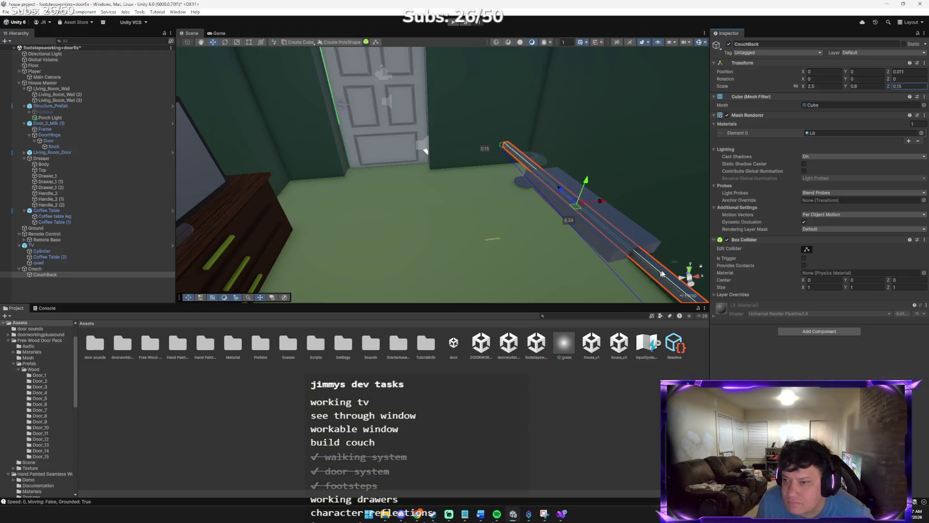
- Tilt and stretch CouchBack with the Rotate and Scale tools
key(e)
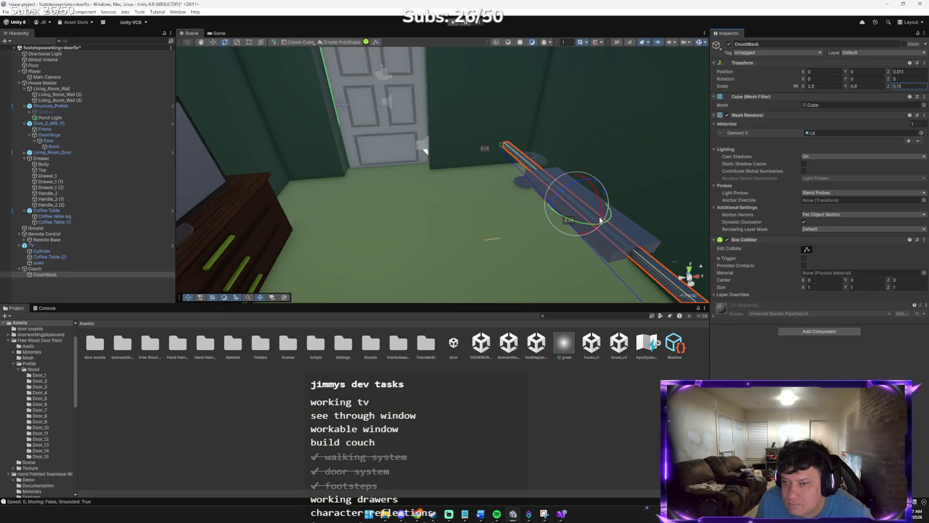
mouse_move(602, 213)
mouse_down()
mouse_move(600, 191)
mouse_move(575, 184)
mouse_move(583, 207)
mouse_move(622, 202)
mouse_up()
key(w)
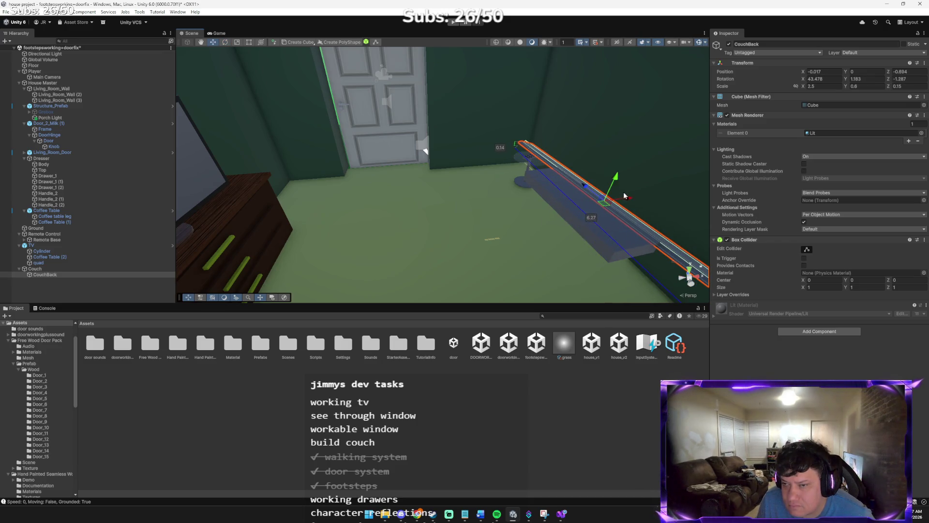
key(e)
key(r)
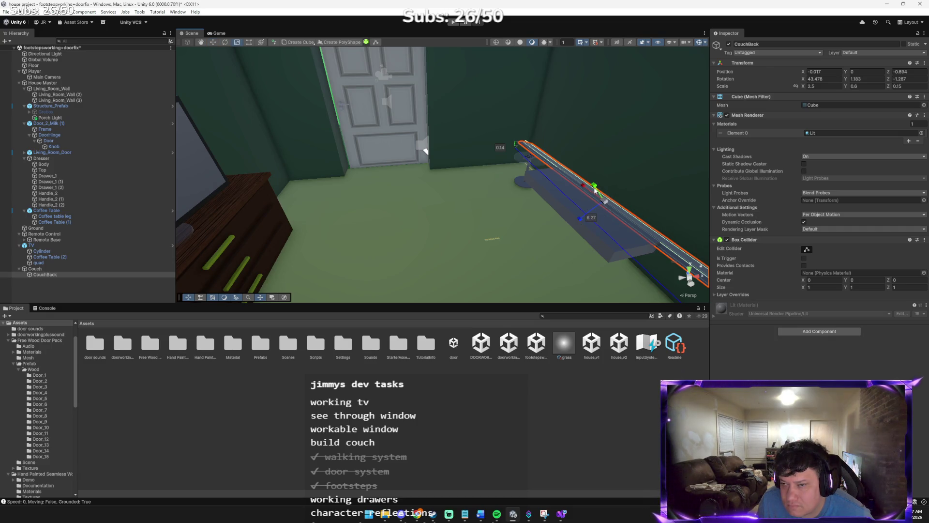
mouse_move(595, 188)
mouse_down()
mouse_move(576, 140)
mouse_move(570, 168)
mouse_up()
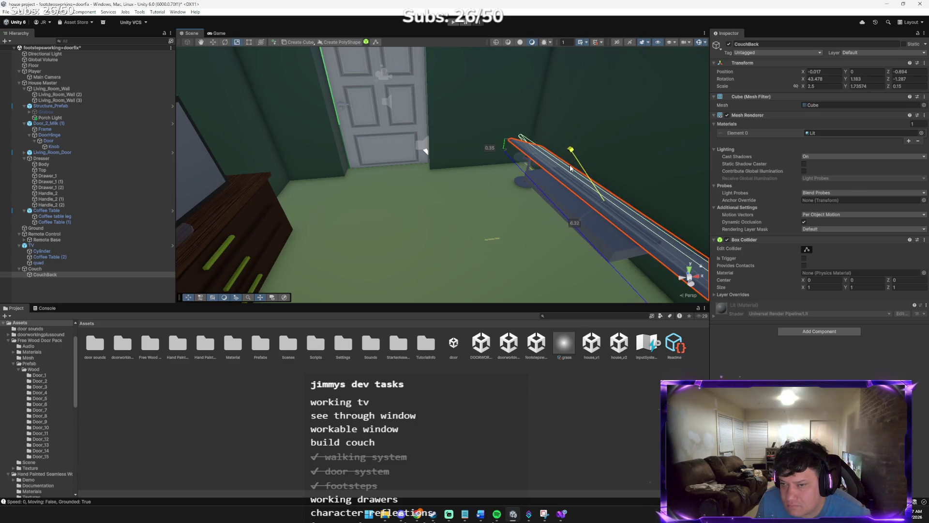
- Undo the back rest's edits back to a plain 1×1×1 cube and bring up Claude's back rest steps
key(ctrl+z)
key(ctrl+z)
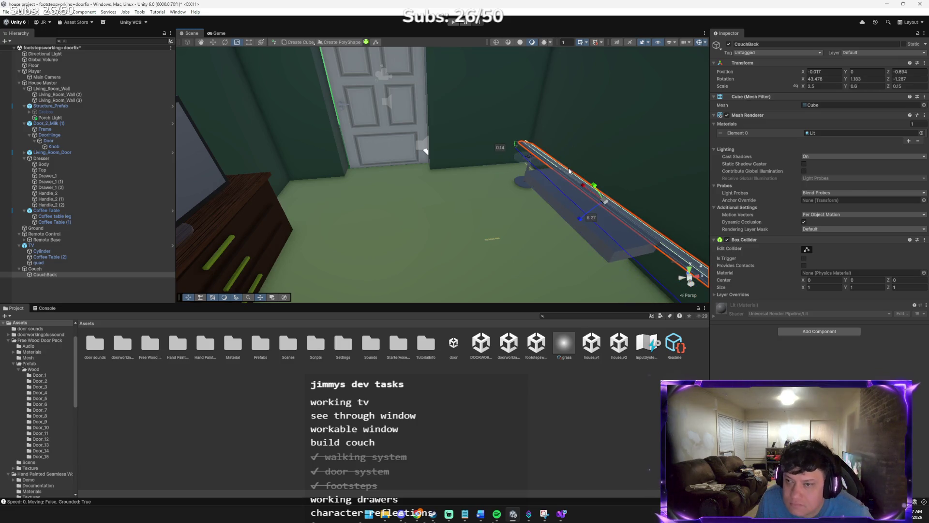
key(ctrl+z)
key(ctrl+z)
key(ctrl+z)
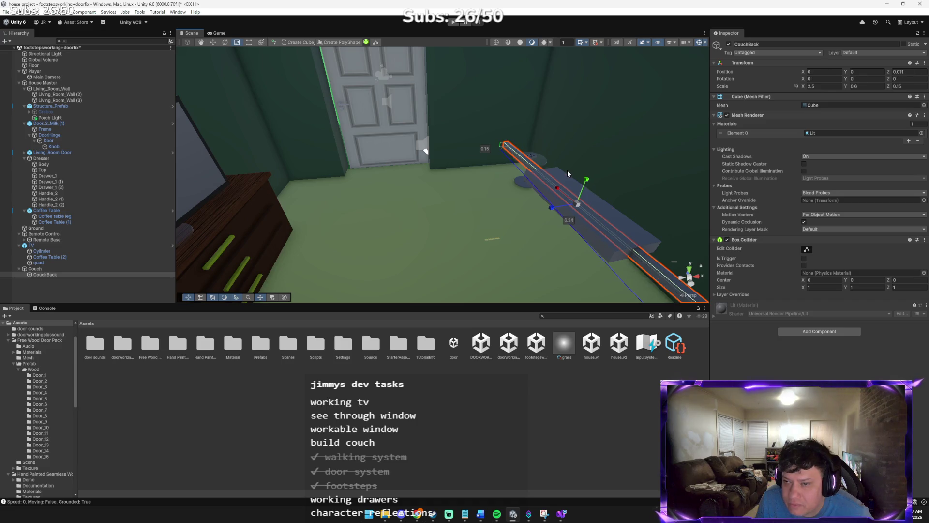
key(ctrl+z)
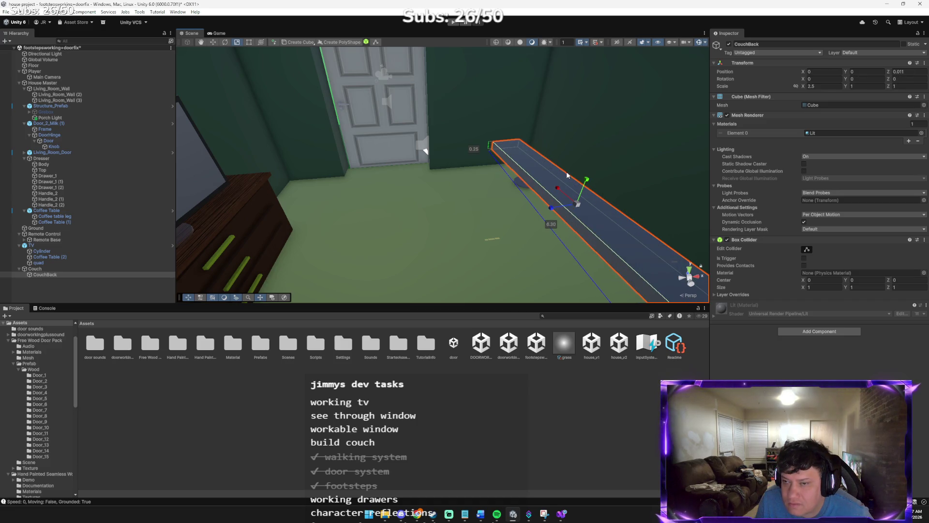
key(ctrl+z)
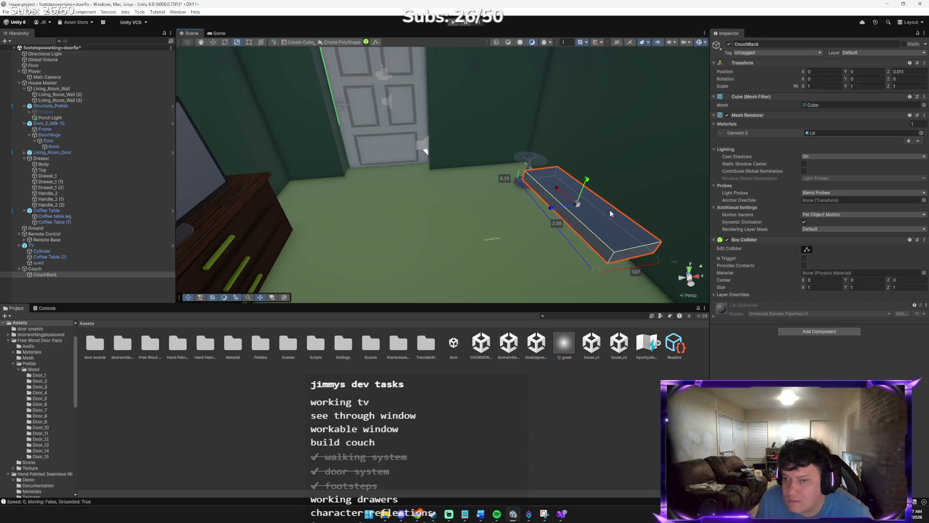
key(w)
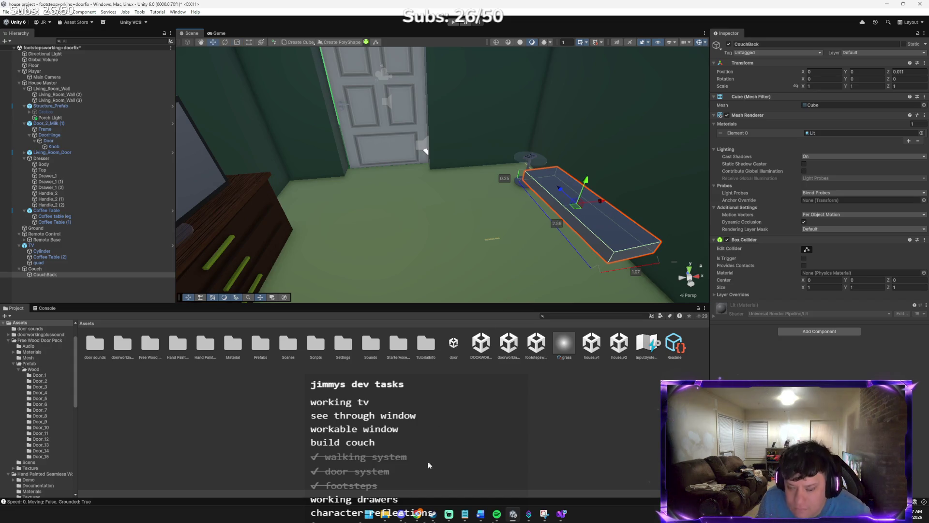
mouse_move(408, 514)
click(395, 484)
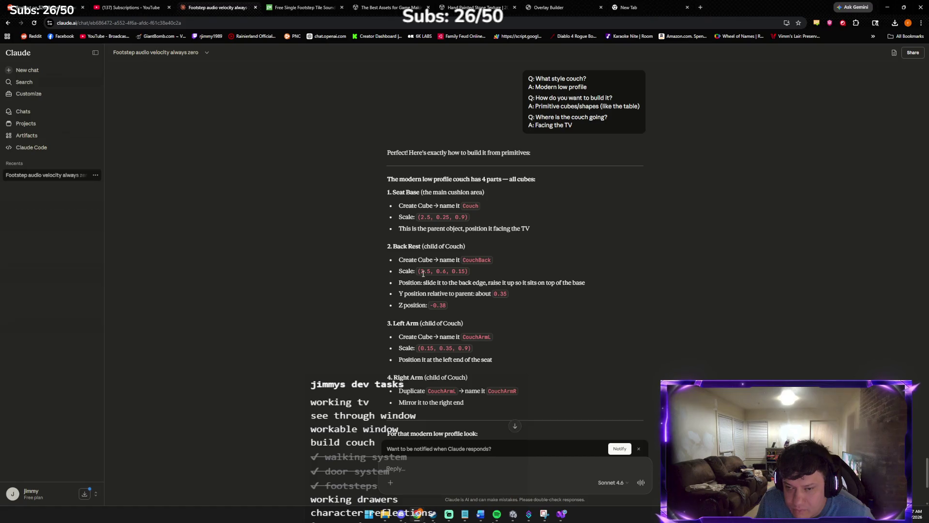
- Enter trial back rest scale values of 2 for X and 0.6 for Y
key(alt+Tab)
click(811, 87)
text(2.)
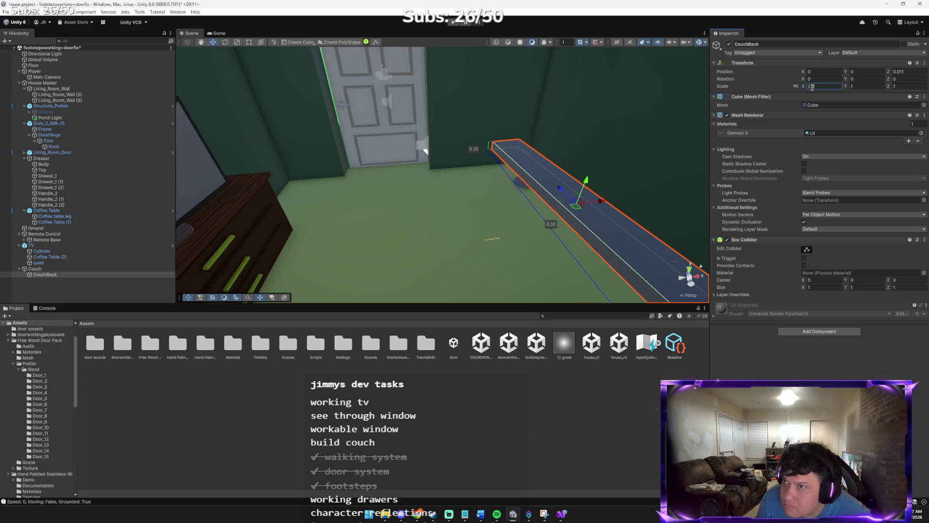
key(Tab)
key(alt+Tab)
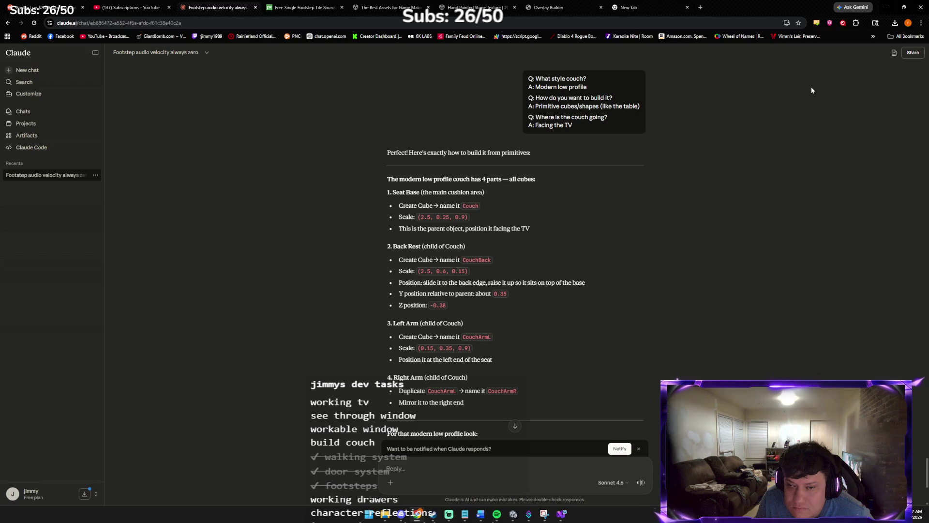
key(alt+Tab)
click(863, 86)
text(0)
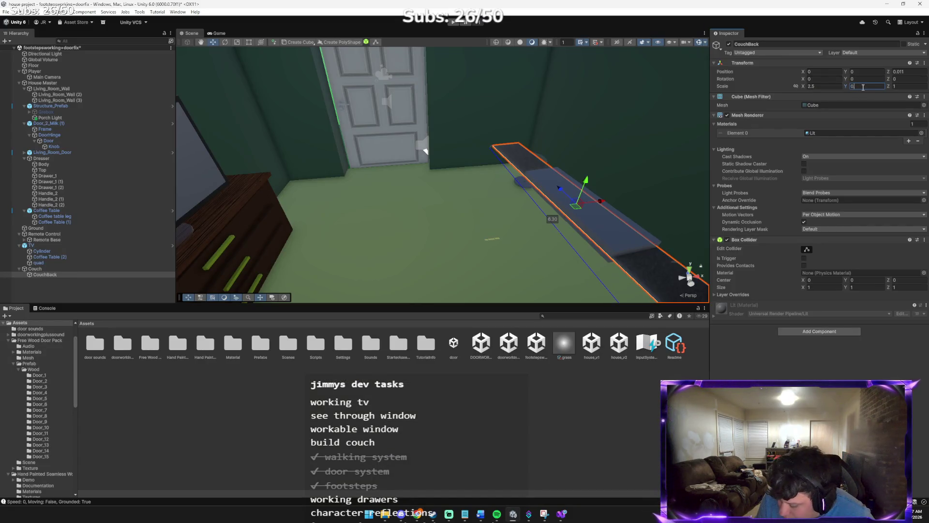
text(.6)
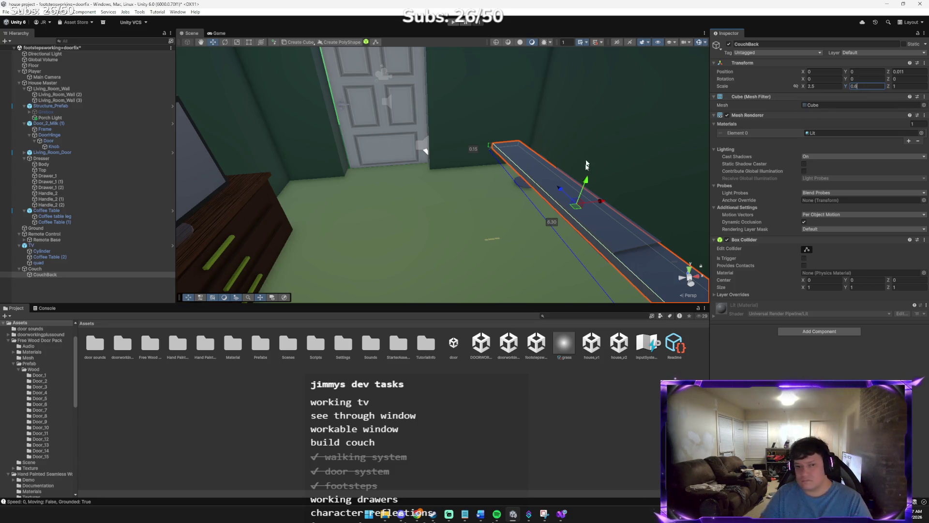
- Select CouchBack and set its Scale X to 2.5 and Z to 0.90
click(95, 272)
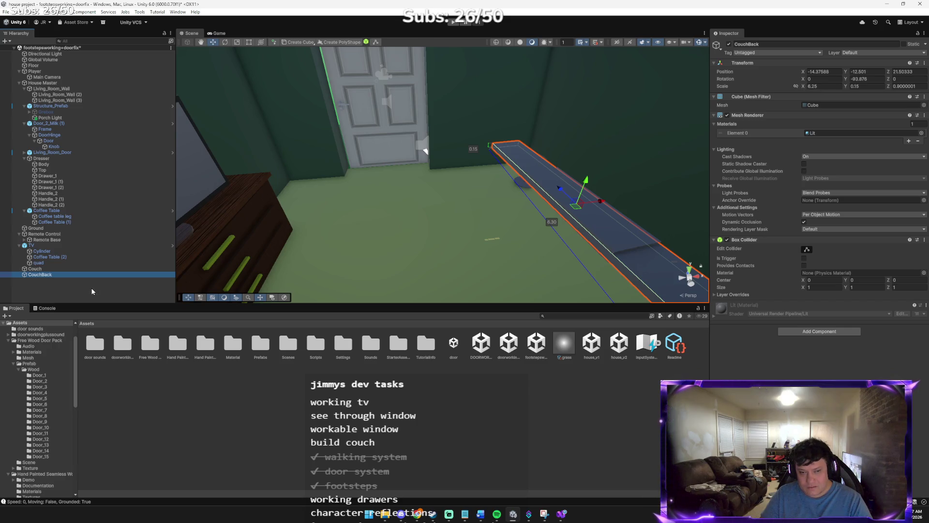
click(822, 86)
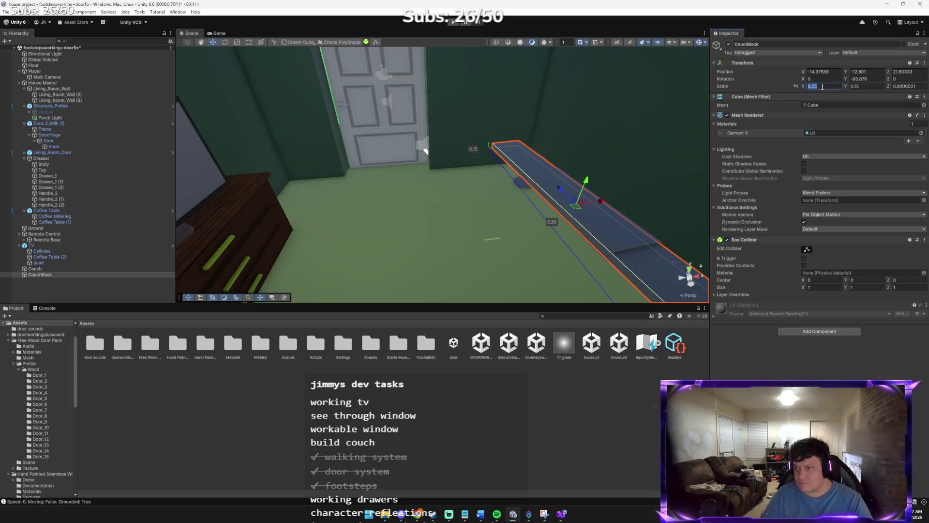
text(2.5)
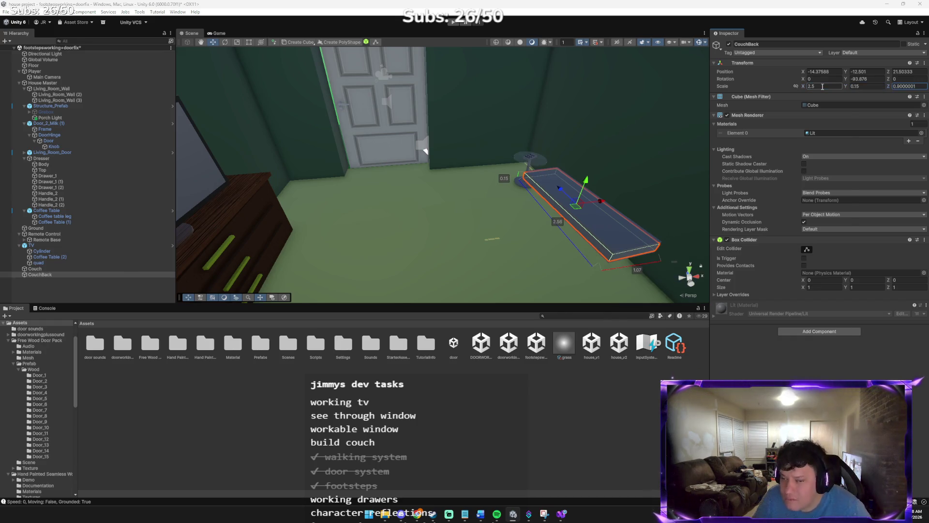
key(alt+Tab)
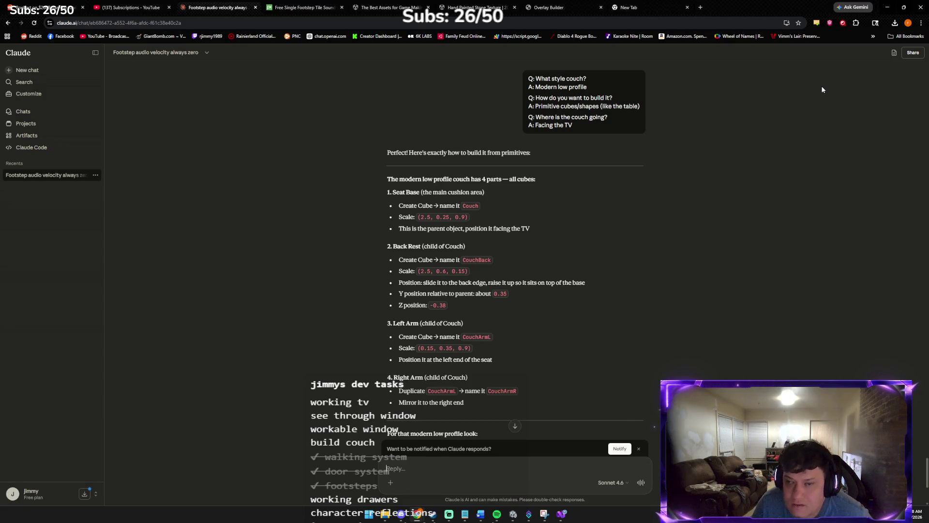
key(alt+Tab)
click(905, 86)
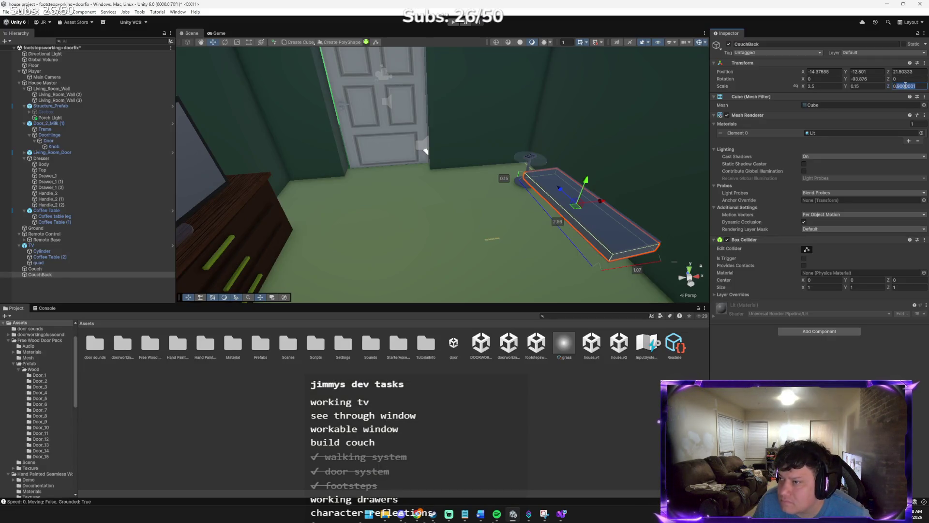
click(922, 84)
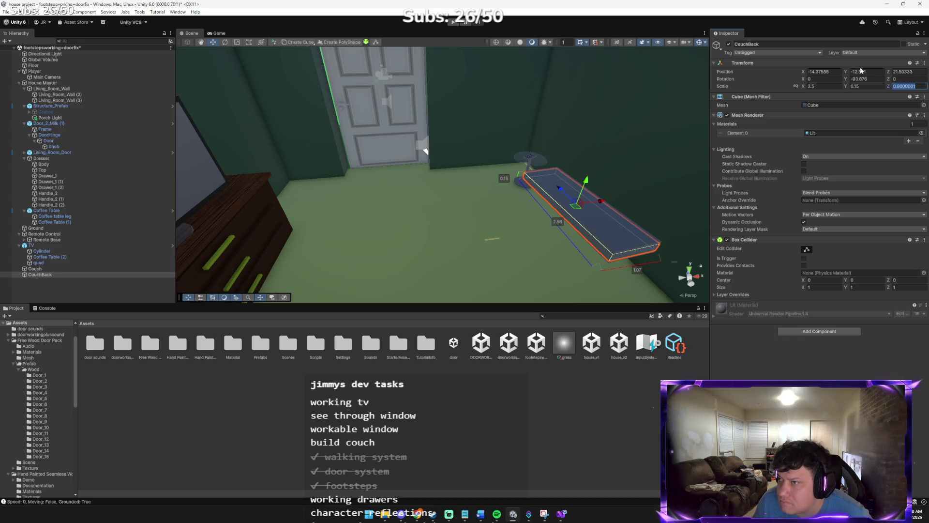
text(0.90)
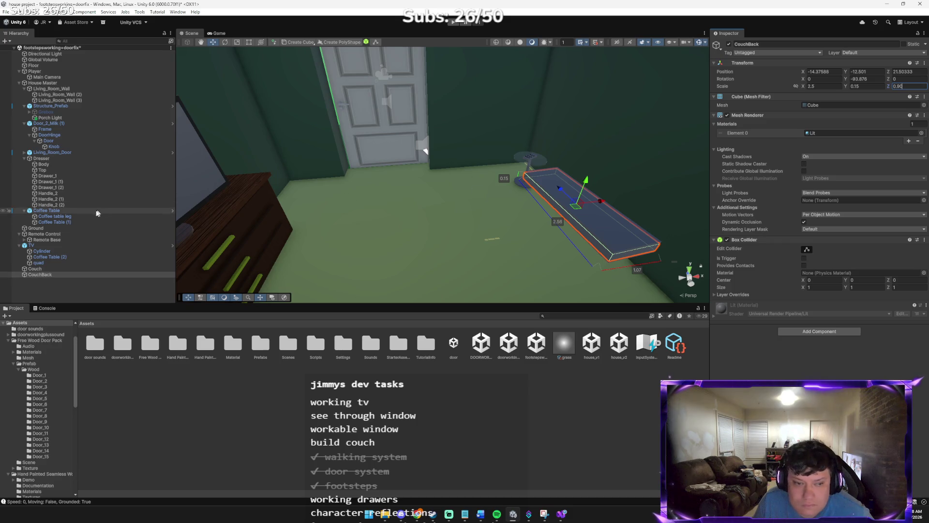
key(alt+Tab)
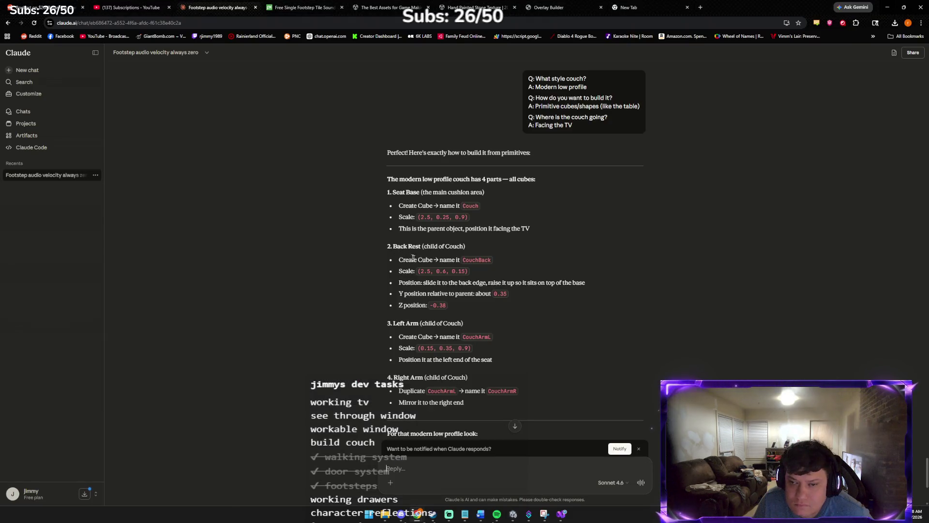
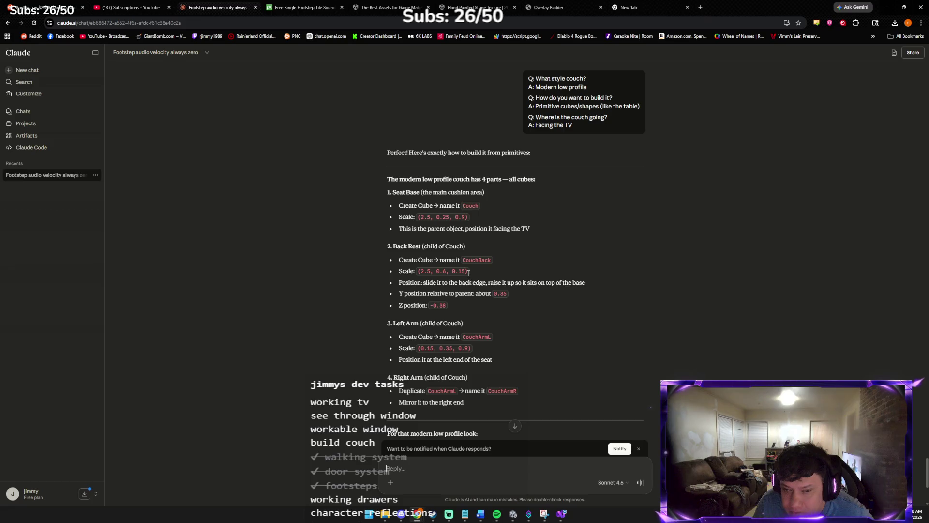
- Slide CouchBack along X and set its Y position to 0.35, following the build guide
key(alt+Tab)
drag(604, 202, 641, 194)
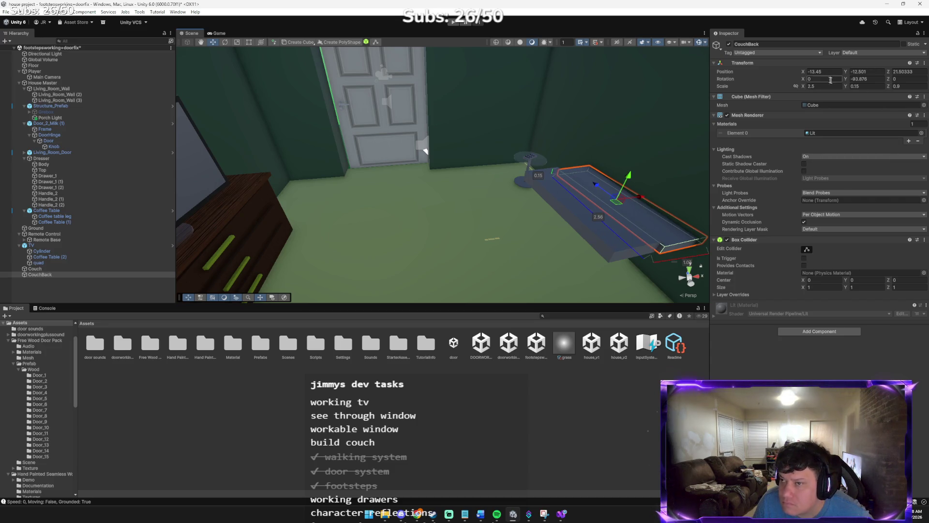
key(alt+Tab)
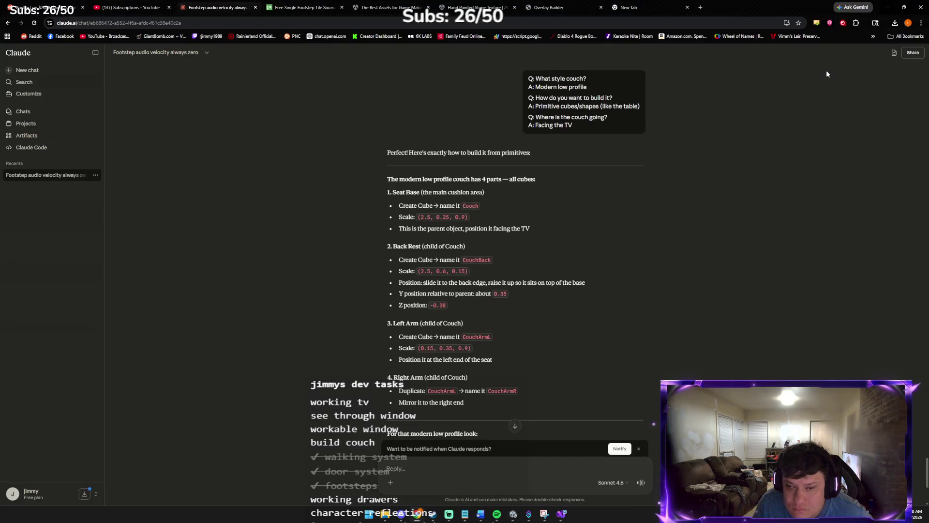
key(alt+Tab)
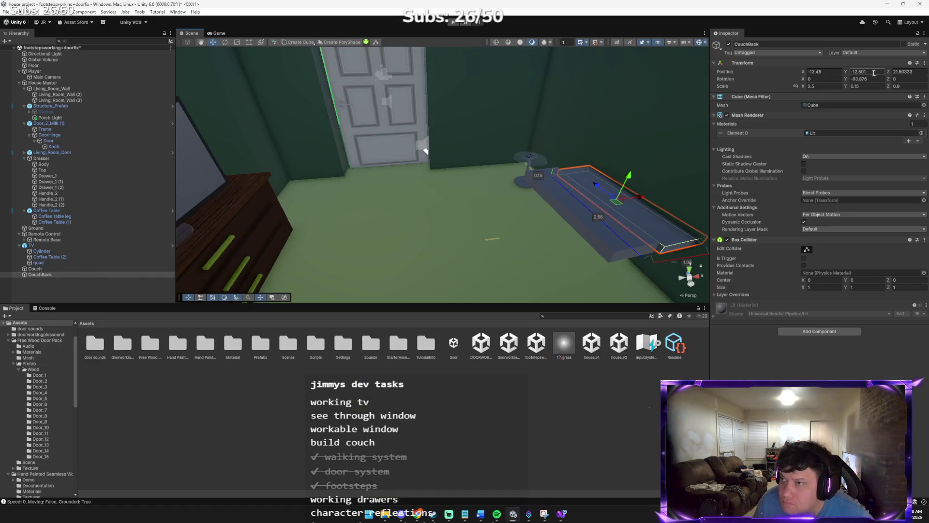
text(0.35)
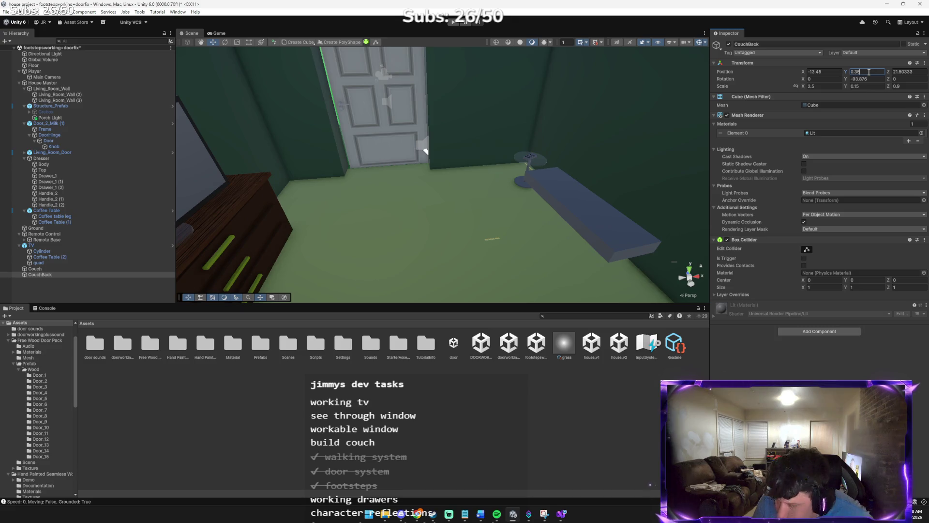
key(alt+Tab)
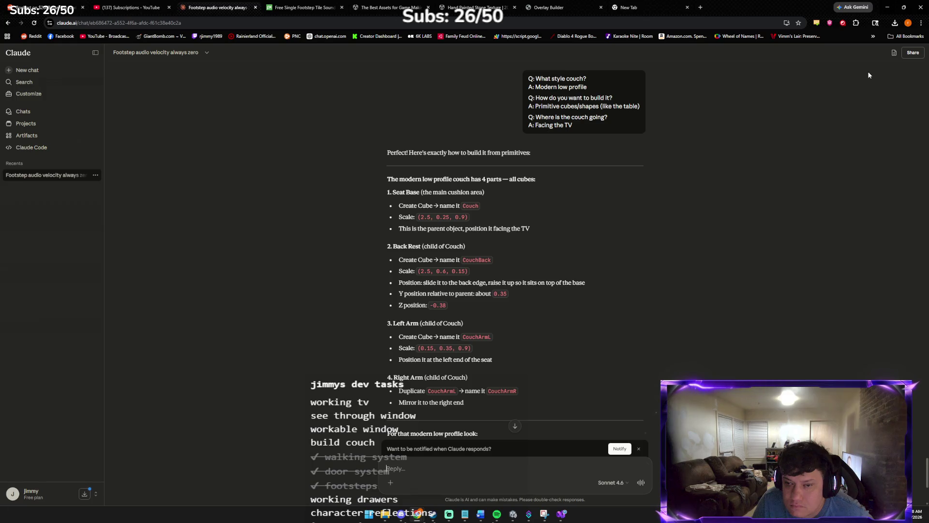
key(alt+Tab)
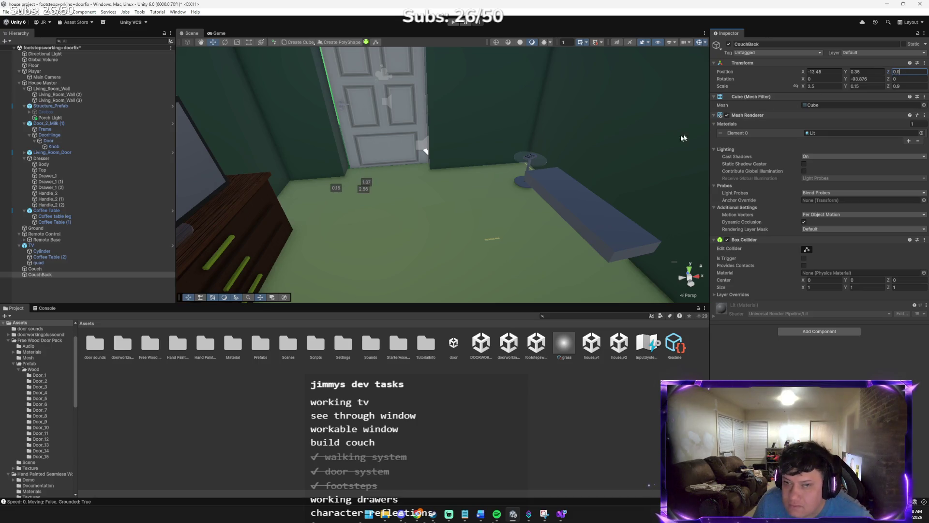
- Select and frame CouchBack, then set its X position to 0
click(568, 197)
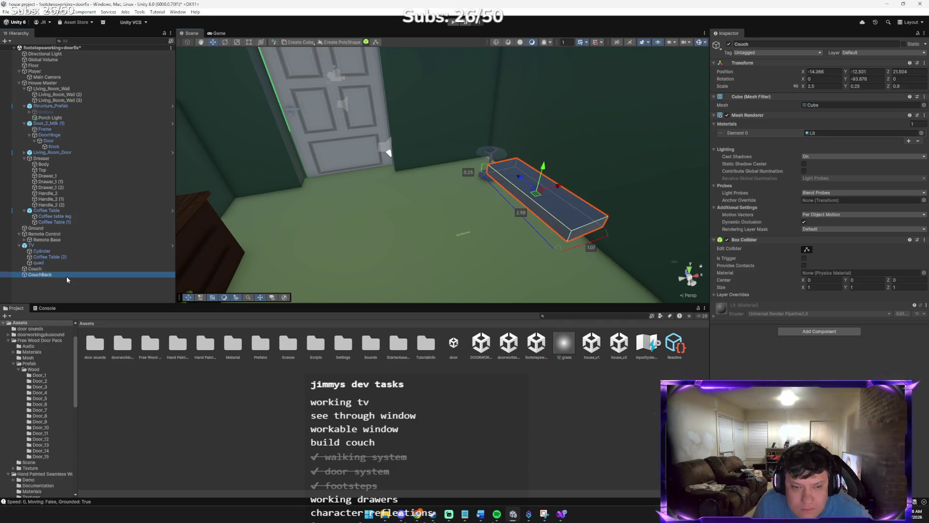
click(66, 274)
key(f)
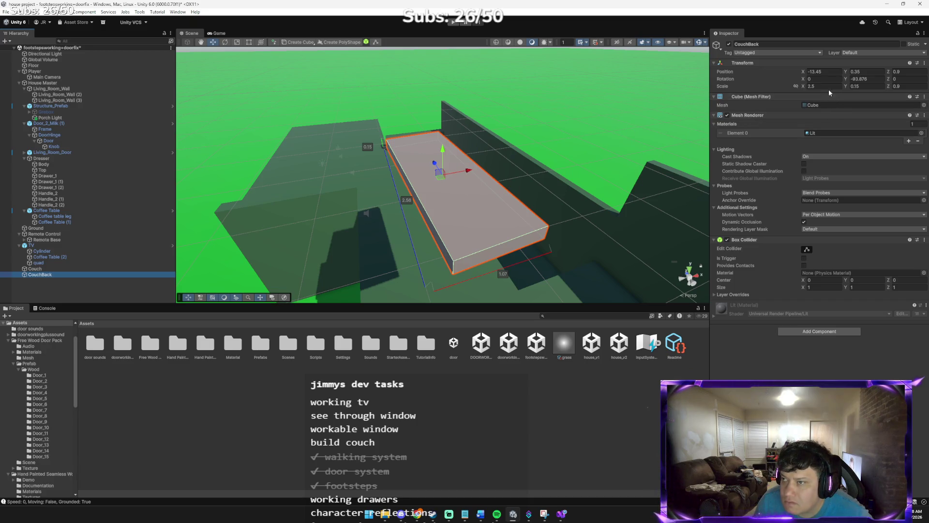
click(822, 71)
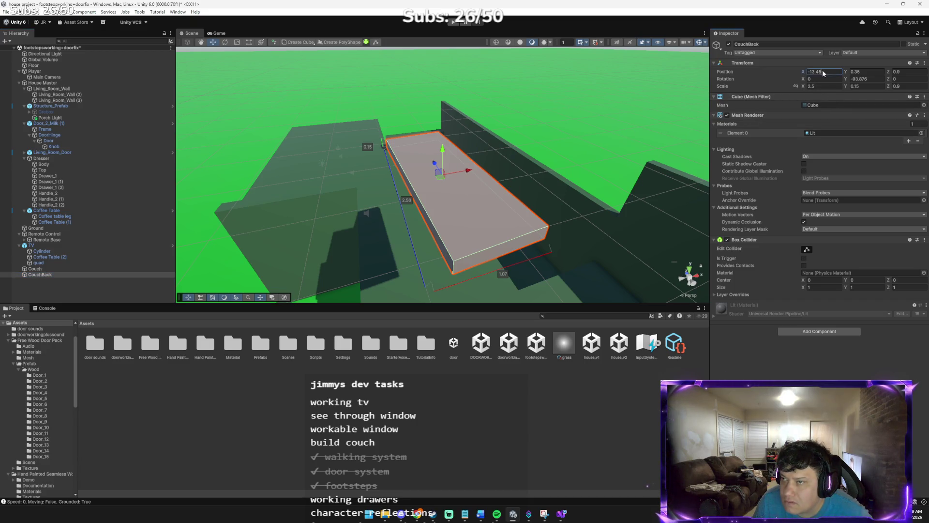
text(0)
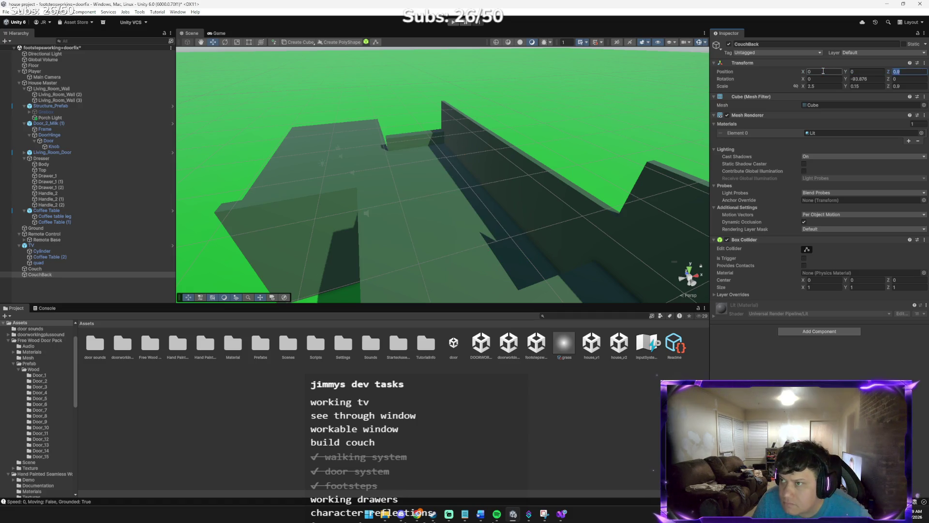
- Reframe CouchBack and make it a child of Couch in the Hierarchy
mouse_move(605, 194)
mouse_down()
mouse_move(527, 219)
mouse_move(565, 217)
mouse_move(629, 182)
mouse_move(533, 165)
mouse_move(808, 179)
mouse_up()
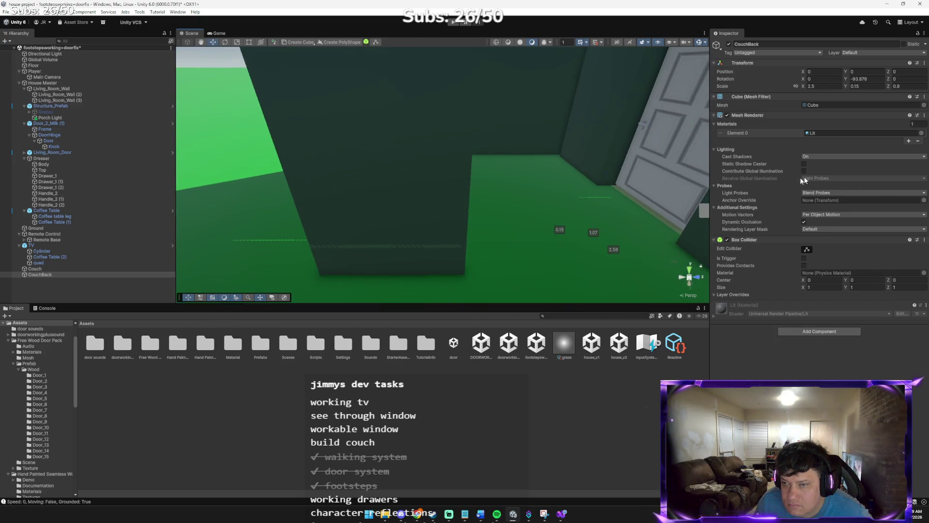
drag(654, 207, 771, 194)
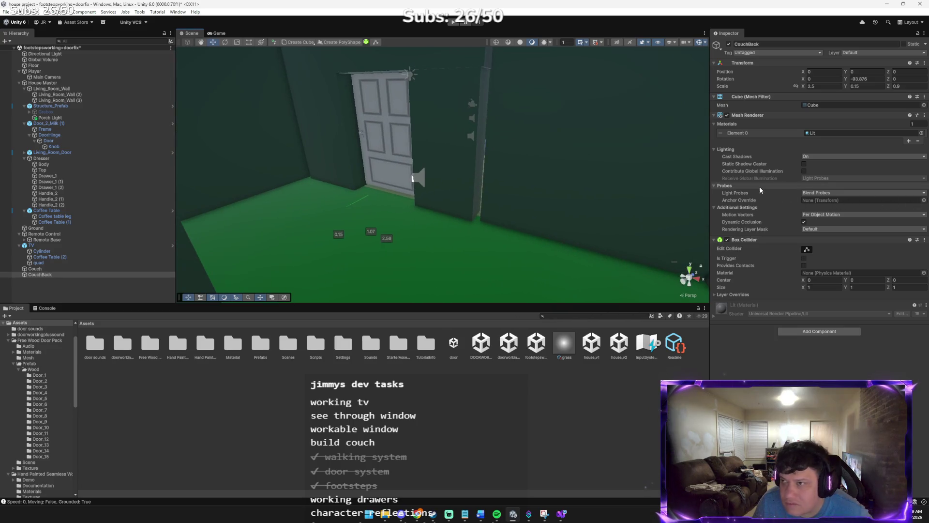
mouse_move(632, 105)
mouse_down()
mouse_move(121, 174)
mouse_move(550, 126)
mouse_move(543, 112)
mouse_move(549, 138)
mouse_up()
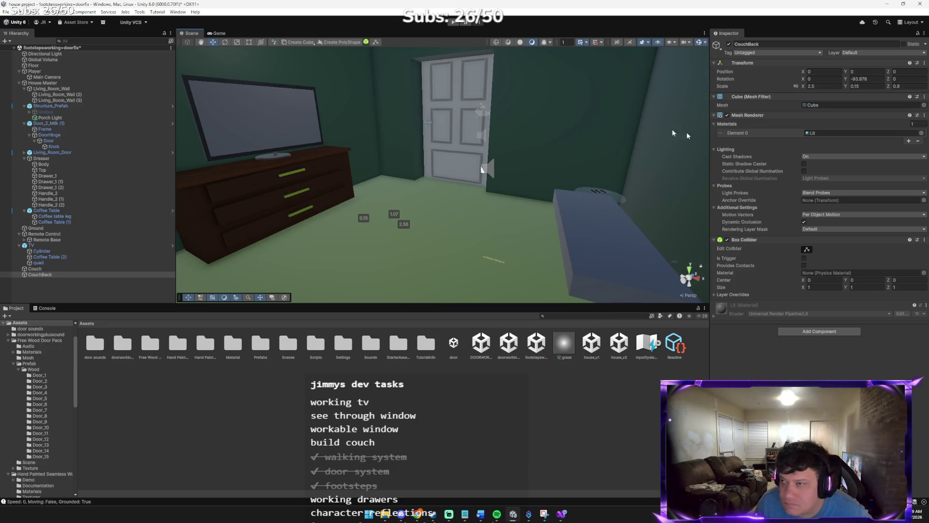
key(f)
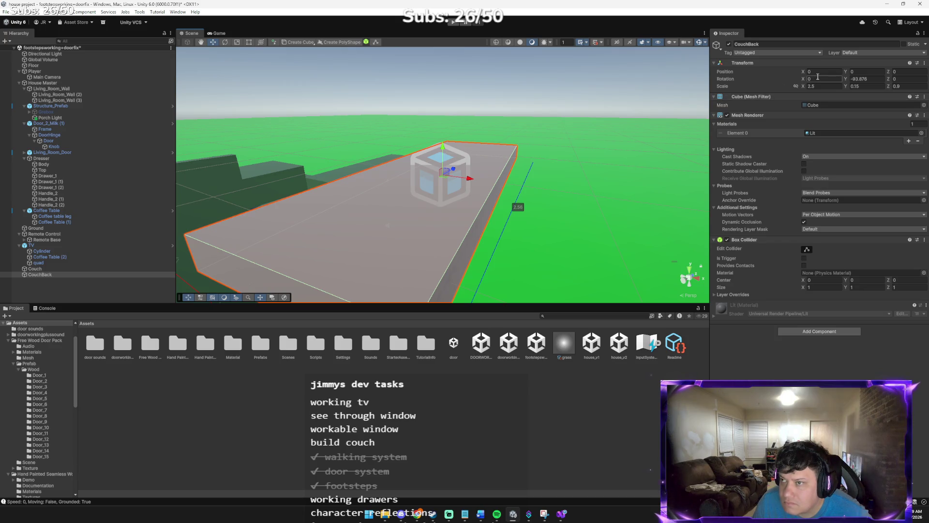
drag(57, 274, 54, 269)
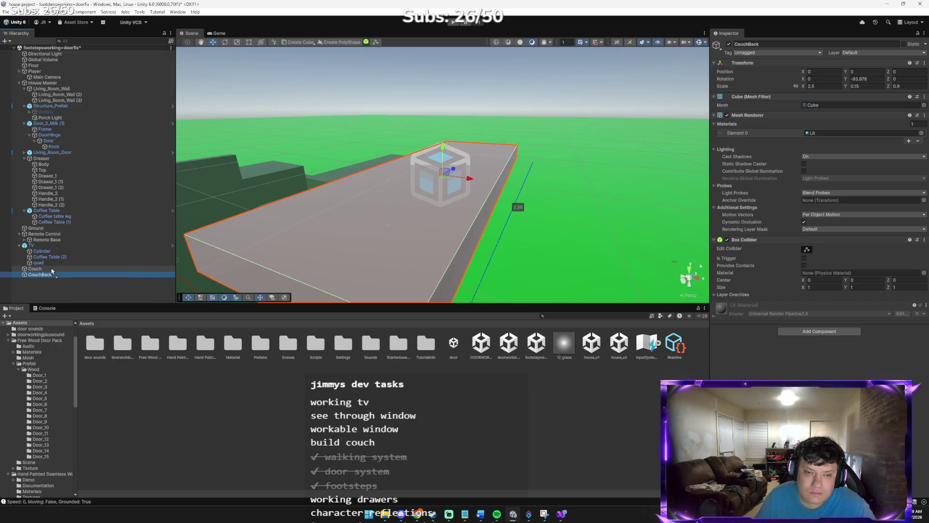
- Zero CouchBack's local position inside Couch
click(810, 86)
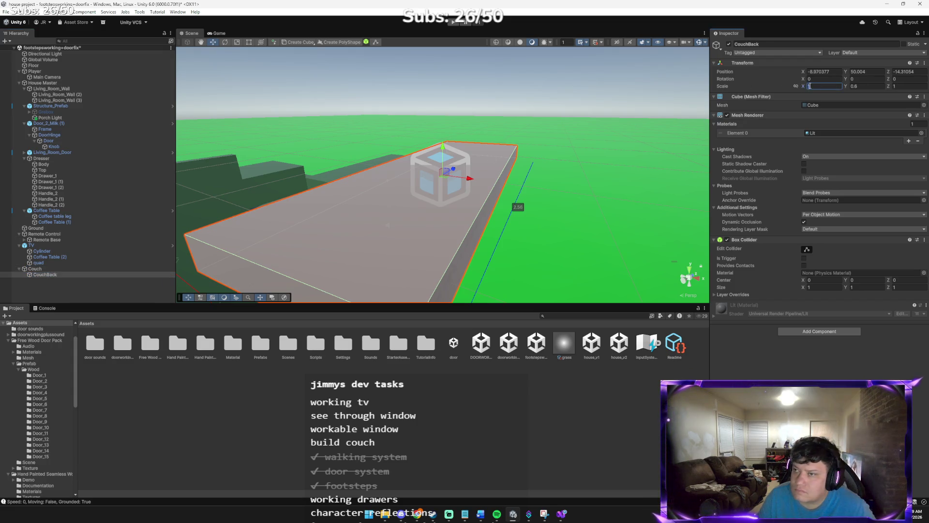
text(0)
key(Tab)
text(0)
key(Tab)
text(0)
key(Tab)
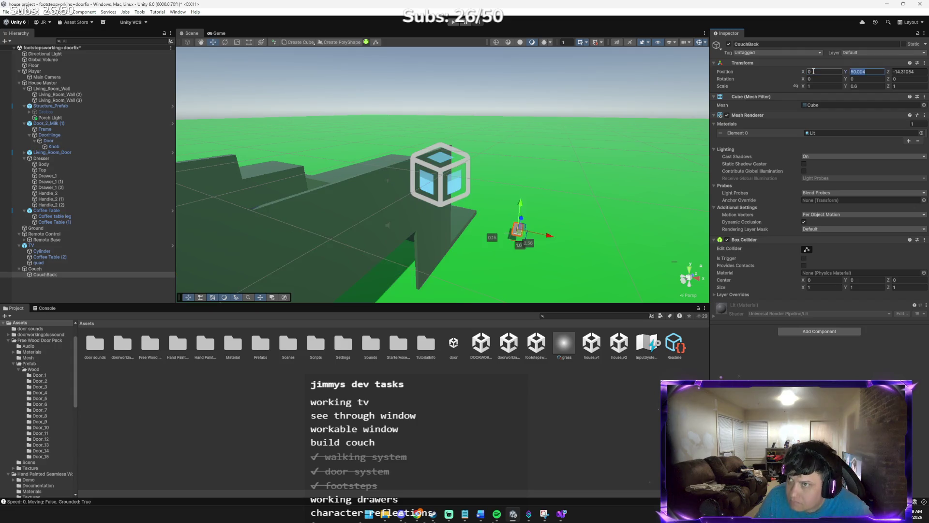
key(w)
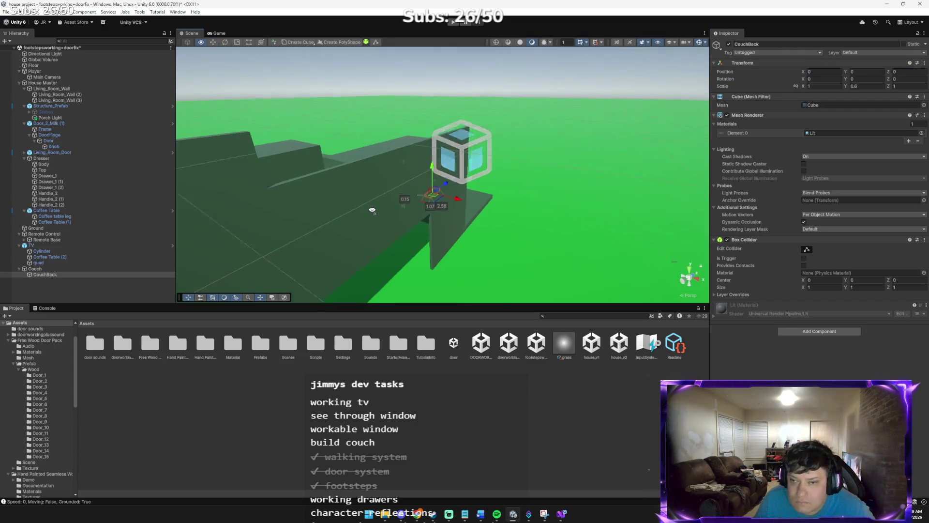
key(w)
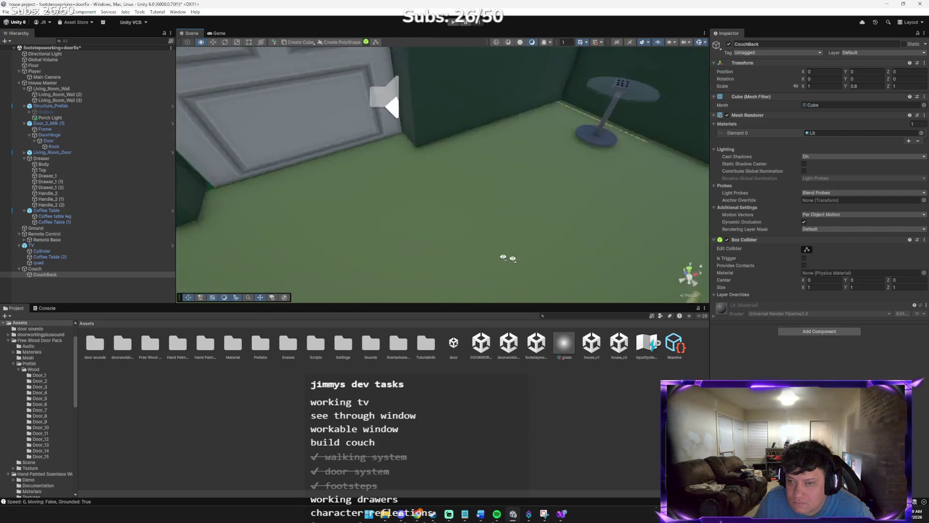
drag(543, 192, 453, 197)
- Tilt CouchBack and slide it onto the seat's back edge at about (-0.016, 0.58, -0.84)
key(e)
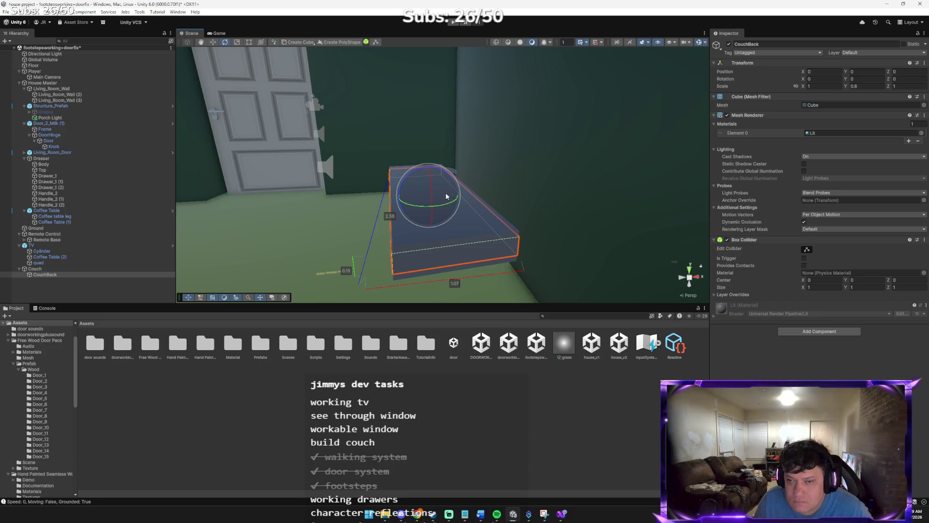
mouse_move(441, 175)
mouse_down()
mouse_move(379, 181)
mouse_move(340, 204)
mouse_up()
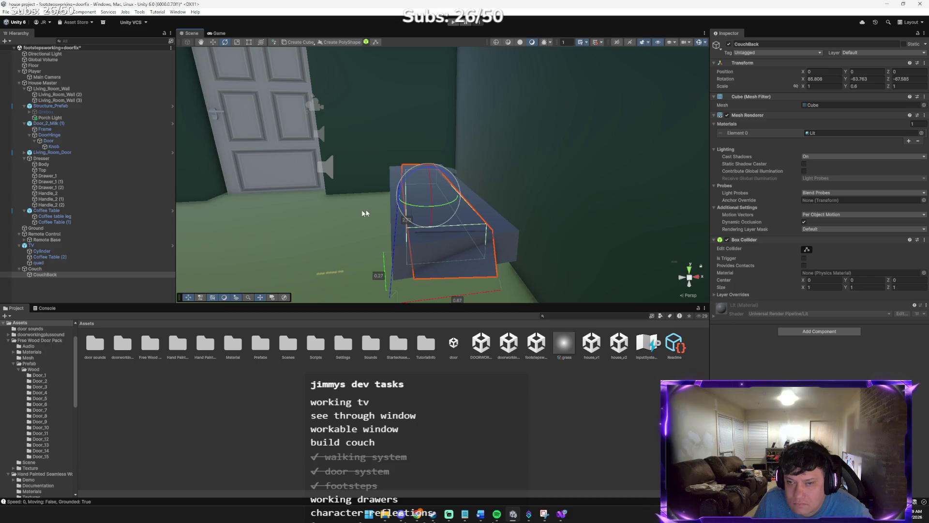
key(w)
mouse_move(426, 197)
mouse_down()
mouse_move(532, 188)
mouse_move(496, 188)
mouse_move(467, 153)
mouse_move(509, 168)
mouse_up()
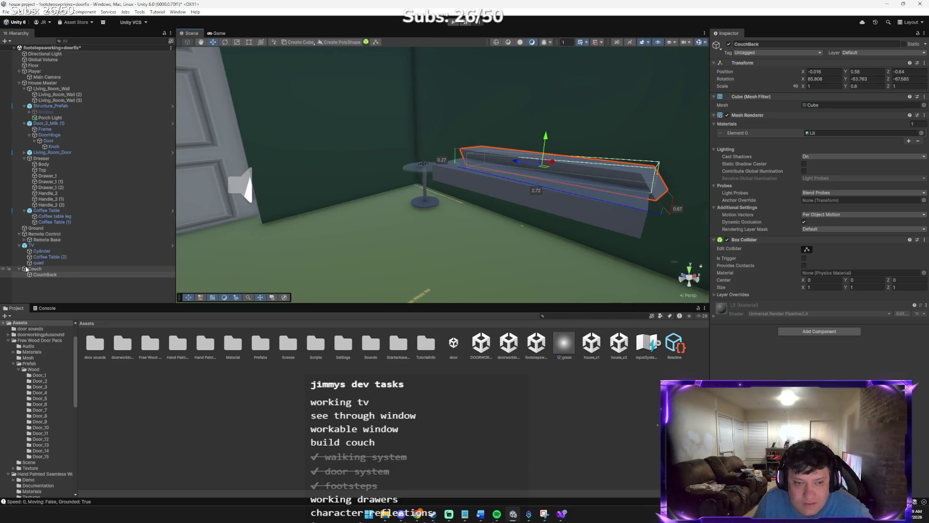
- Move CouchBack out of Couch to the scene root and roughly rotate it
mouse_move(45, 274)
mouse_down()
mouse_move(47, 287)
mouse_move(152, 282)
mouse_up()
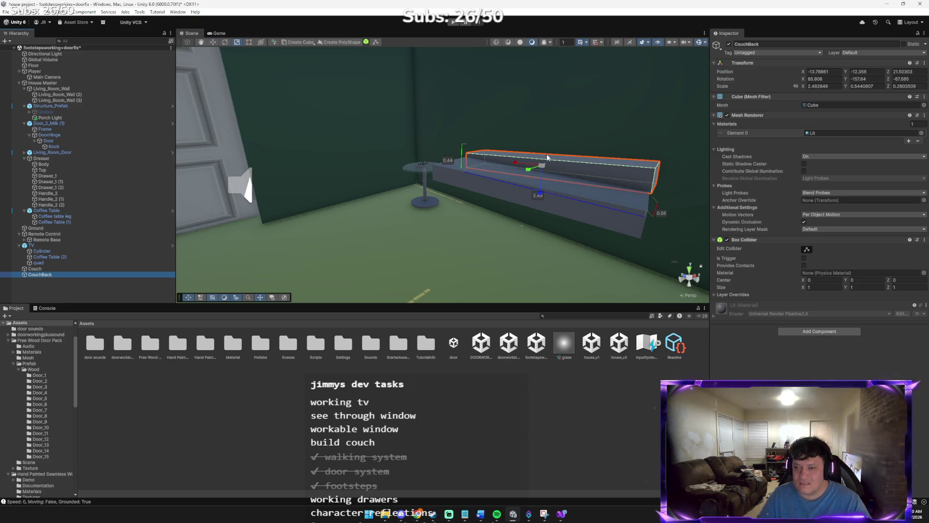
key(e)
drag(539, 164, 565, 151)
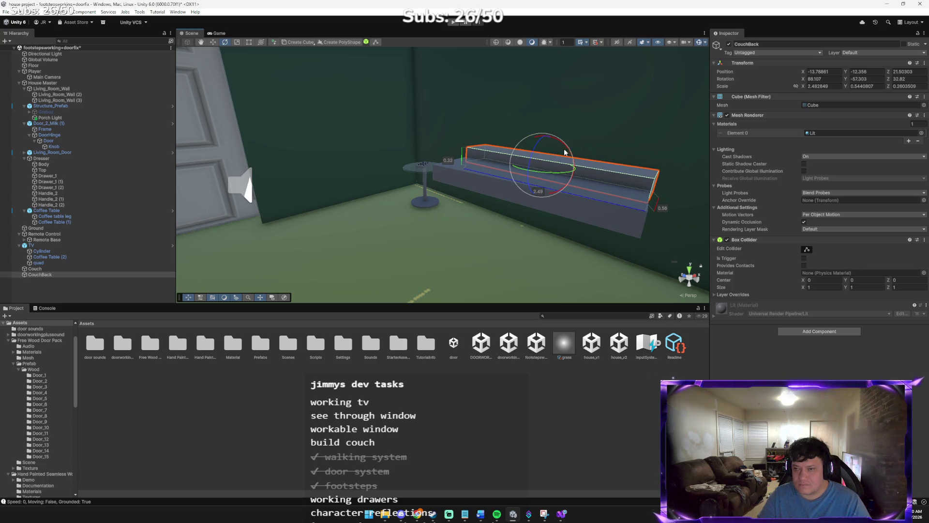
mouse_move(543, 207)
alt+mouse_down()
mouse_move(616, 164)
mouse_move(504, 186)
alt+mouse_up()
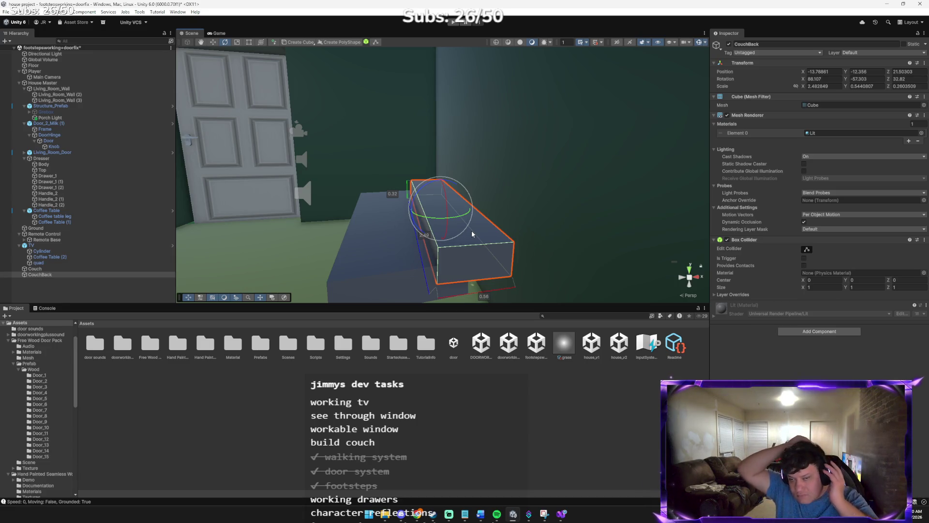
- Reset CouchBack's X, Y and Z rotation to 0
click(825, 77)
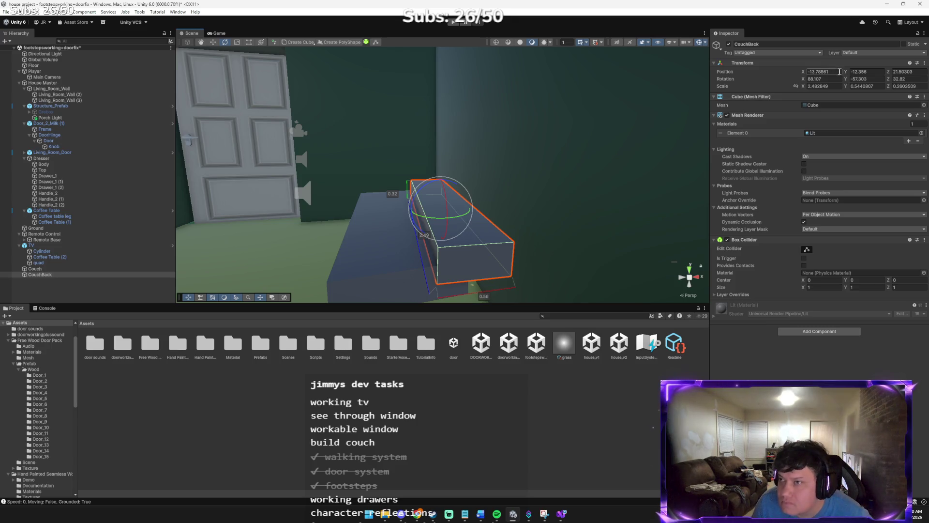
text(0)
key(Tab)
text(0)
key(Tab)
text(0)
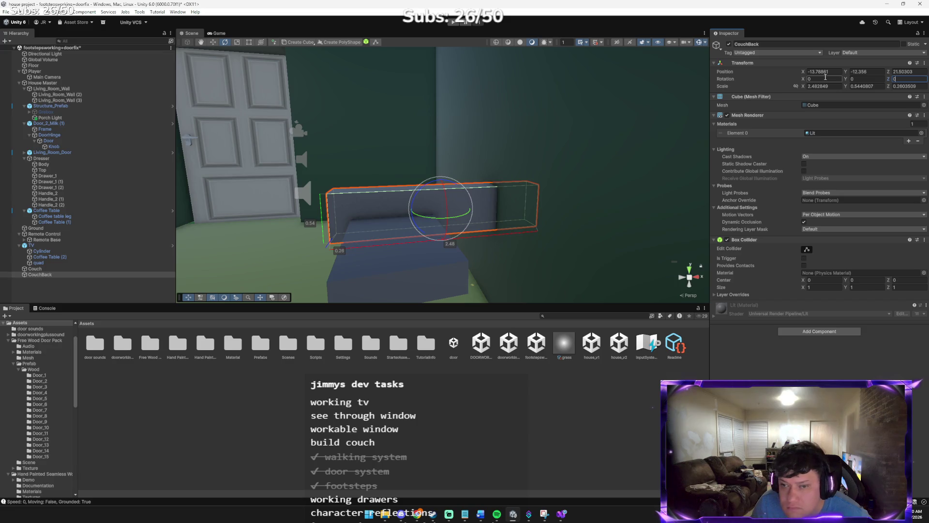
mouse_move(455, 124)
mouse_down()
mouse_move(442, 129)
mouse_move(531, 147)
mouse_move(510, 143)
mouse_up()
- Set CouchBack's Y rotation to 90 so it stands as a backrest, checking the guide
key(w)
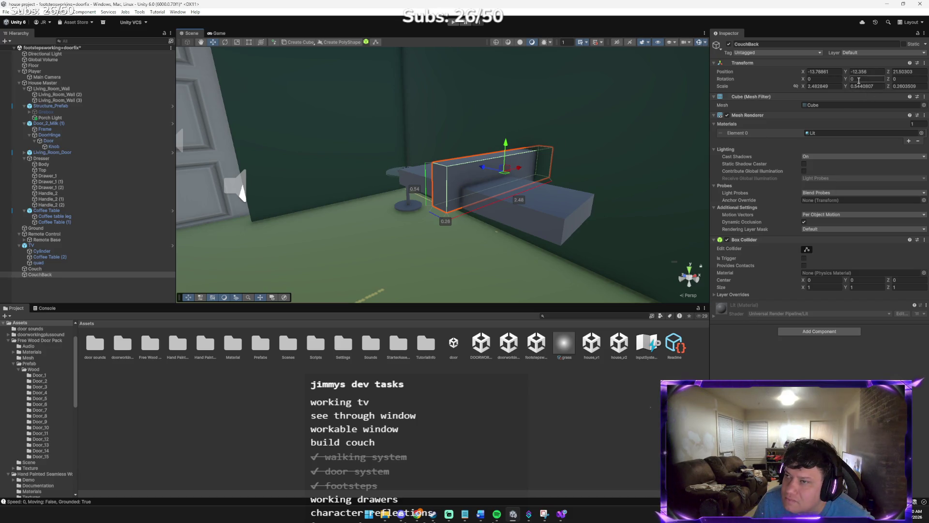
text(90)
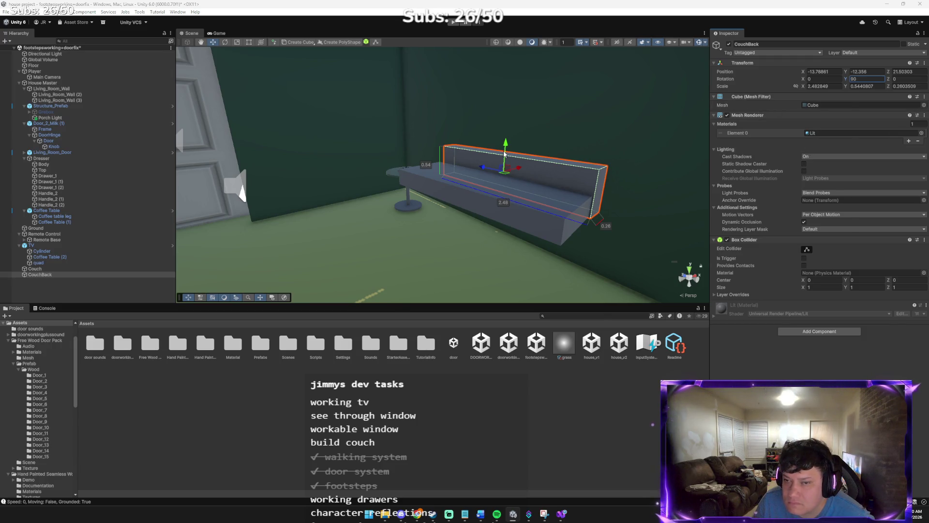
key(alt+Tab)
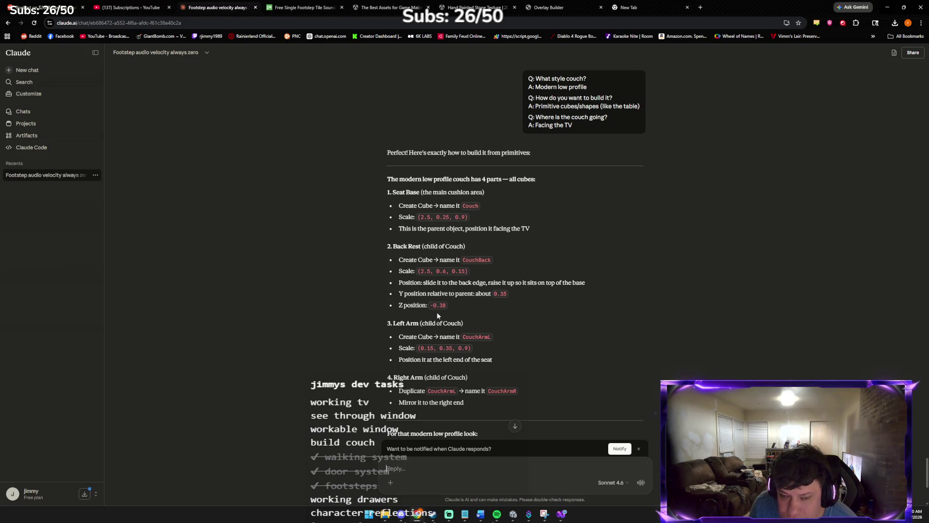
key(alt+Tab)
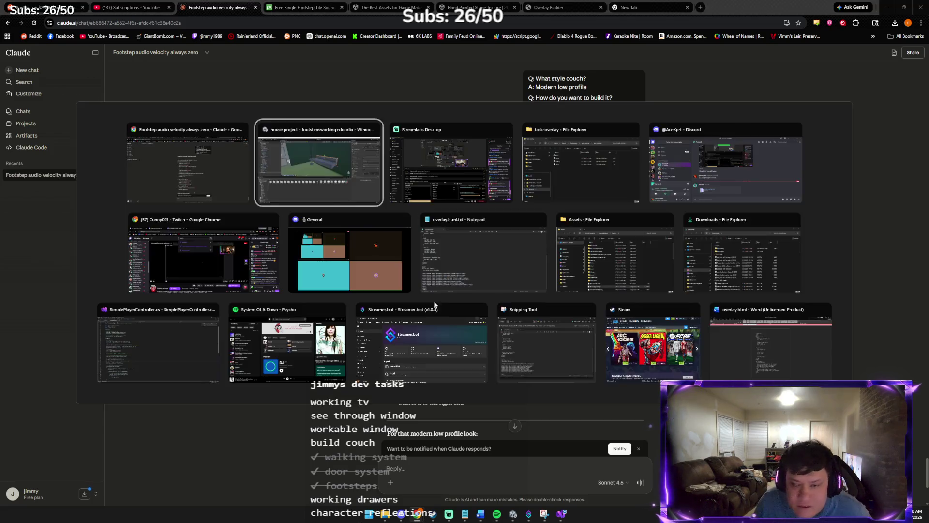
click(503, 138)
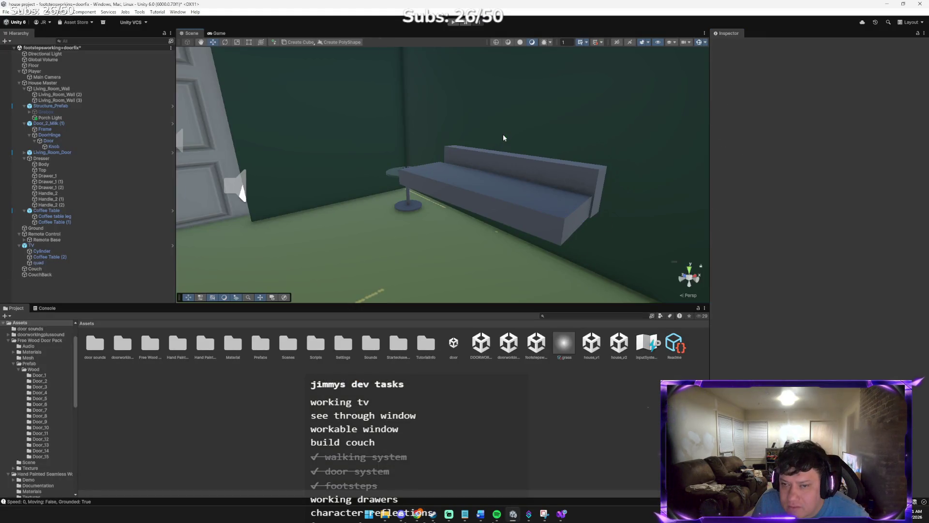
- Raise the couch back and scale it taller along Y
click(503, 144)
mouse_move(503, 144)
mouse_down()
mouse_move(501, 131)
mouse_move(511, 154)
mouse_move(529, 149)
mouse_move(545, 117)
mouse_move(466, 201)
mouse_move(439, 149)
mouse_move(497, 154)
mouse_up()
drag(638, 193, 635, 186)
key(r)
mouse_move(634, 226)
mouse_down()
mouse_move(622, 227)
mouse_move(721, 232)
mouse_up()
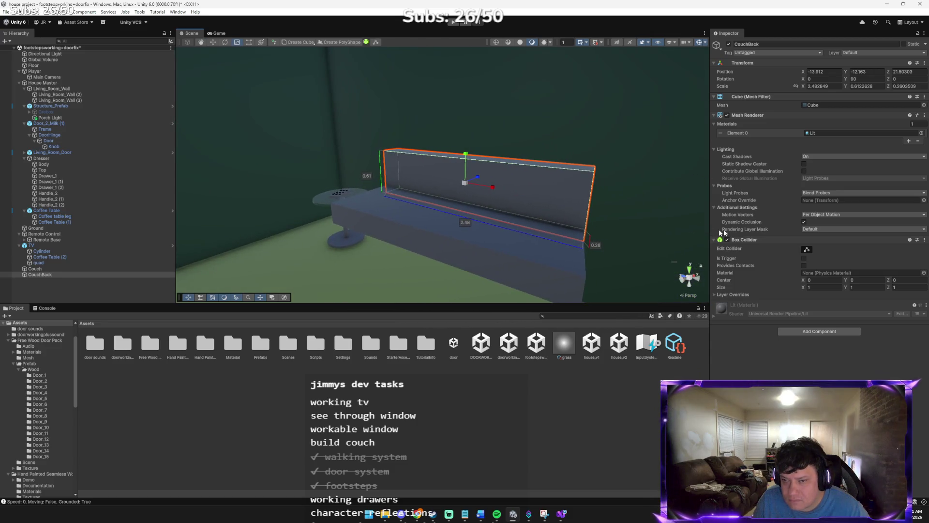
- Reselect CouchBack, now under Couch, and frame it in the view
click(619, 213)
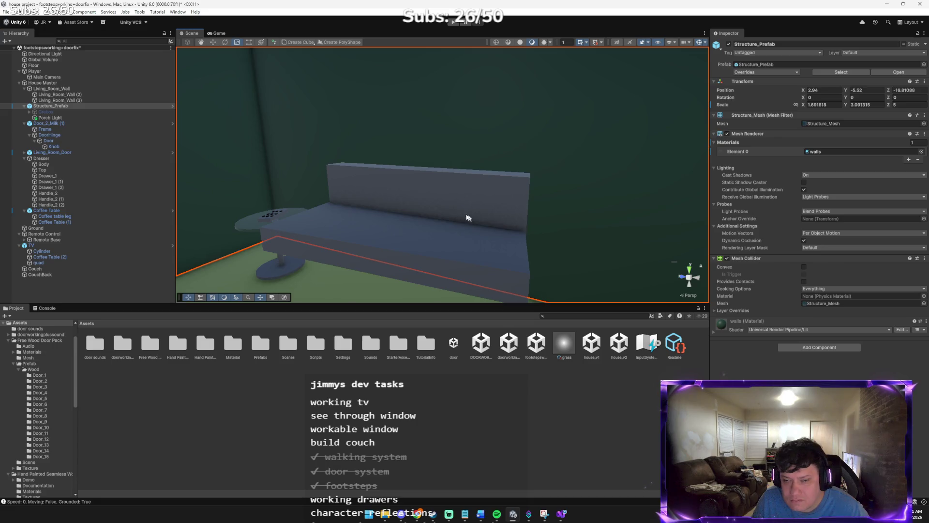
click(74, 274)
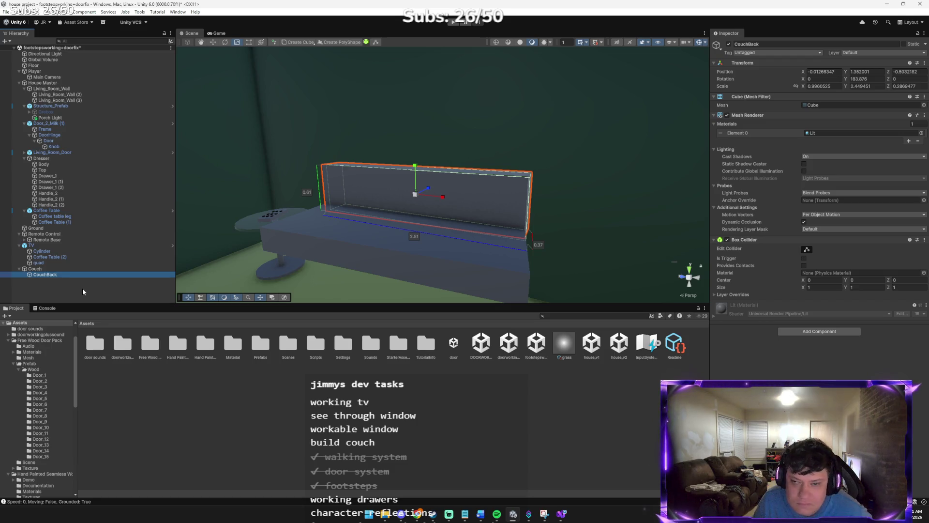
key(f)
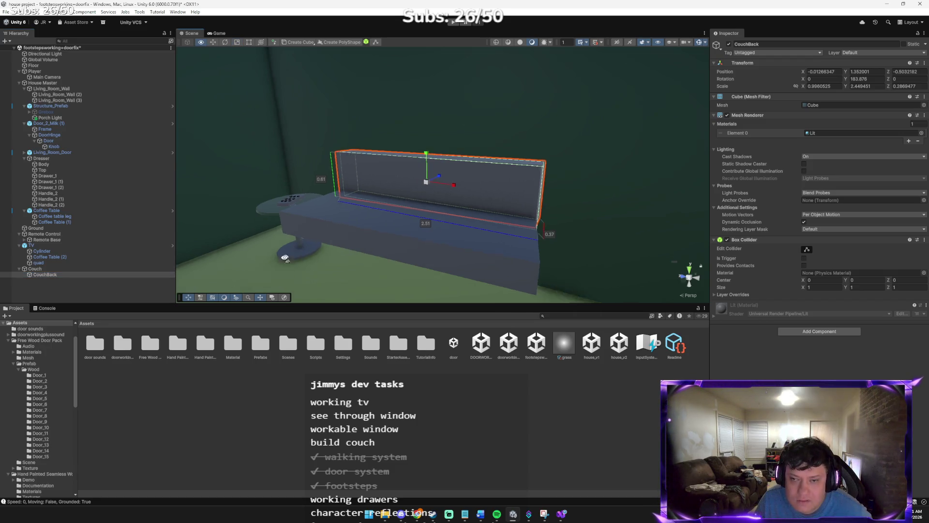
- Shift the couch back slightly sideways and narrow its X scale a little
right_click(58, 289)
right_click(41, 277)
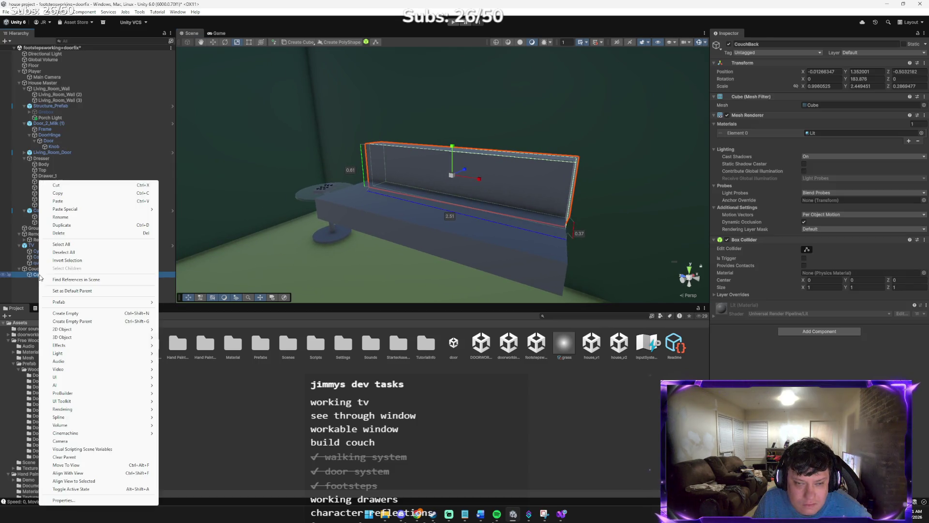
click(309, 222)
key(w)
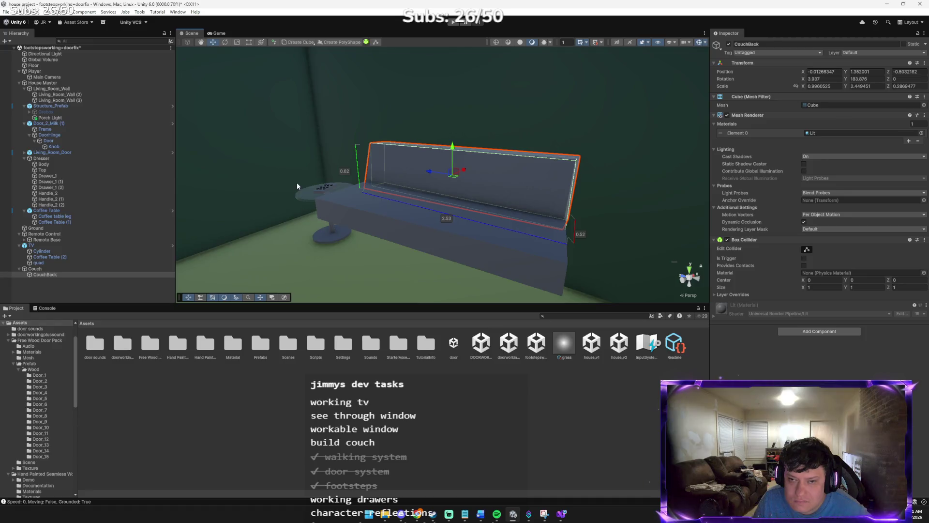
click(297, 181)
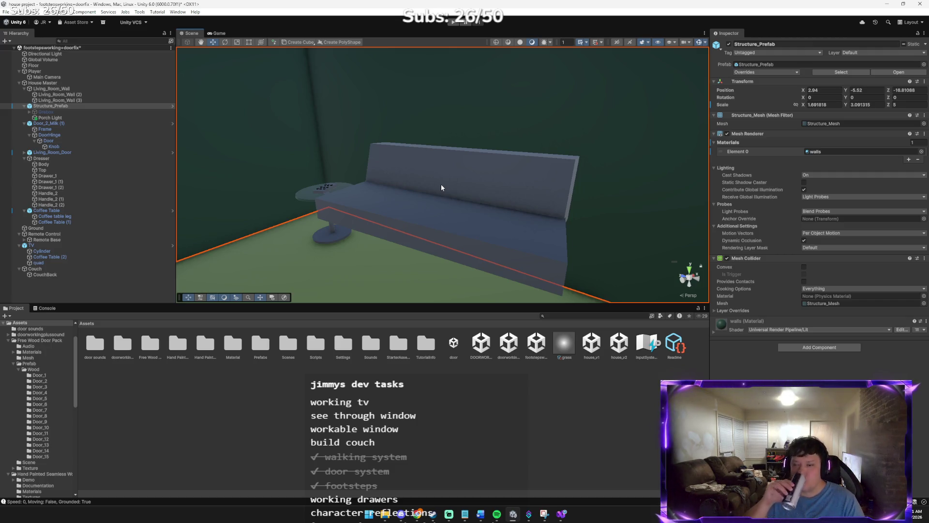
mouse_move(442, 189)
mouse_down()
mouse_move(460, 181)
mouse_move(348, 197)
mouse_move(385, 175)
mouse_up()
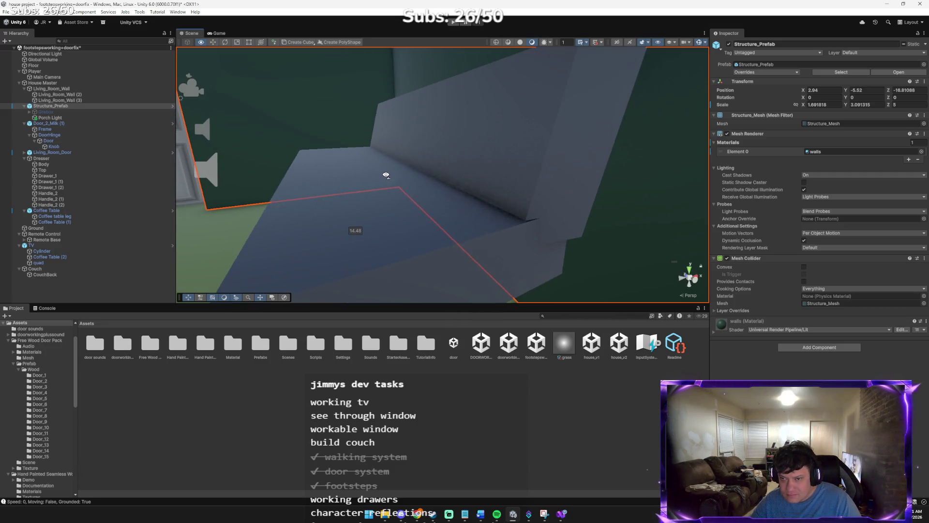
click(447, 166)
mouse_move(434, 131)
mouse_down()
mouse_move(413, 133)
mouse_move(593, 133)
mouse_move(583, 129)
mouse_move(614, 85)
mouse_move(533, 62)
mouse_move(456, 59)
mouse_move(505, 153)
mouse_up()
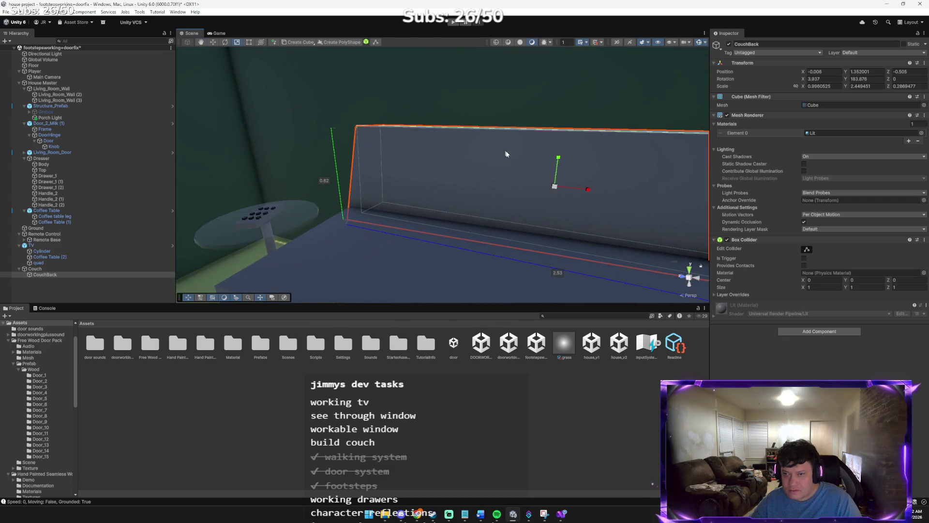
drag(586, 191, 583, 190)
mouse_move(535, 224)
mouse_down()
mouse_move(627, 222)
mouse_move(553, 193)
mouse_move(614, 222)
mouse_move(577, 185)
mouse_move(492, 199)
mouse_move(579, 213)
mouse_move(572, 216)
mouse_move(456, 202)
mouse_move(482, 206)
mouse_up()
click(577, 185)
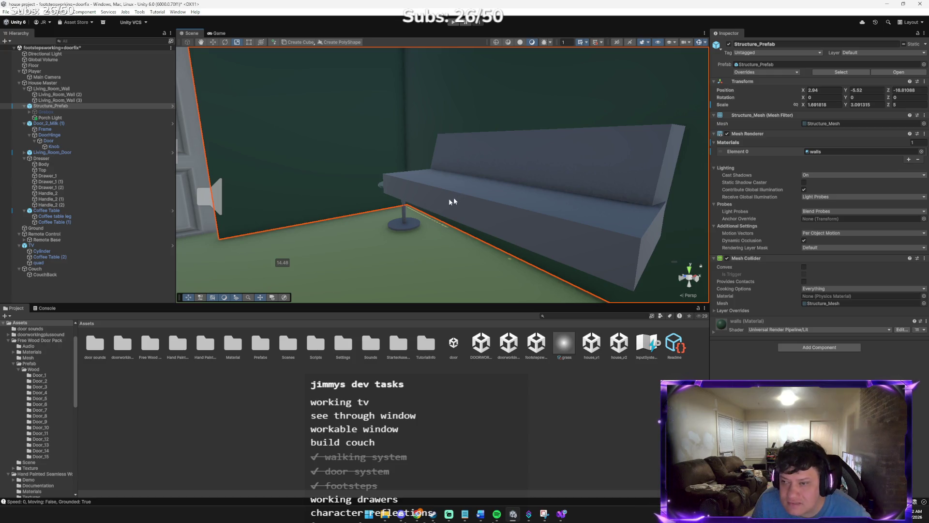
- Add a new 3D cube as a child of CouchBack, then glance at the guide
right_click(51, 286)
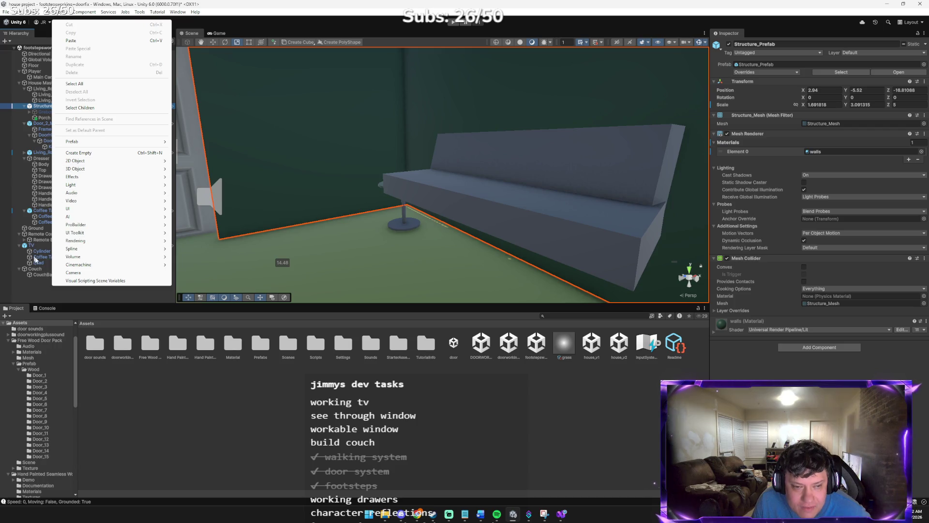
click(39, 274)
right_click(38, 275)
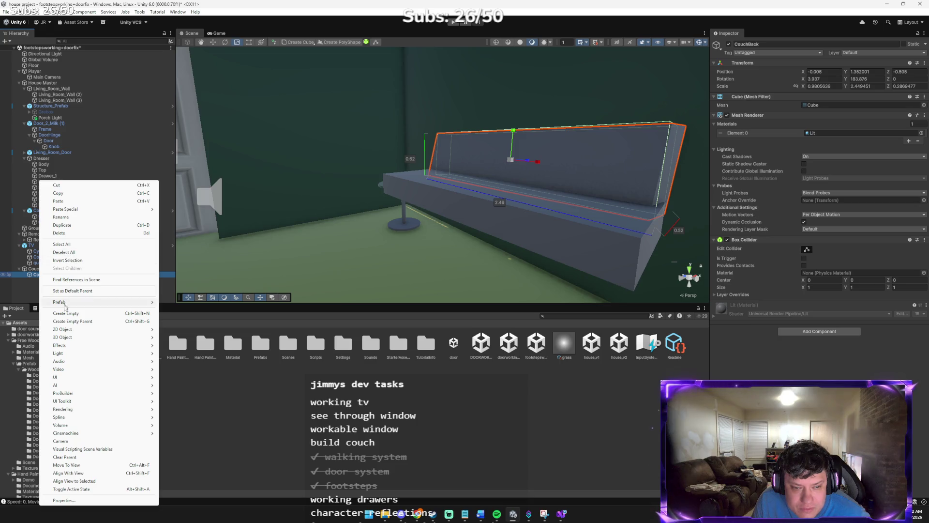
mouse_move(138, 337)
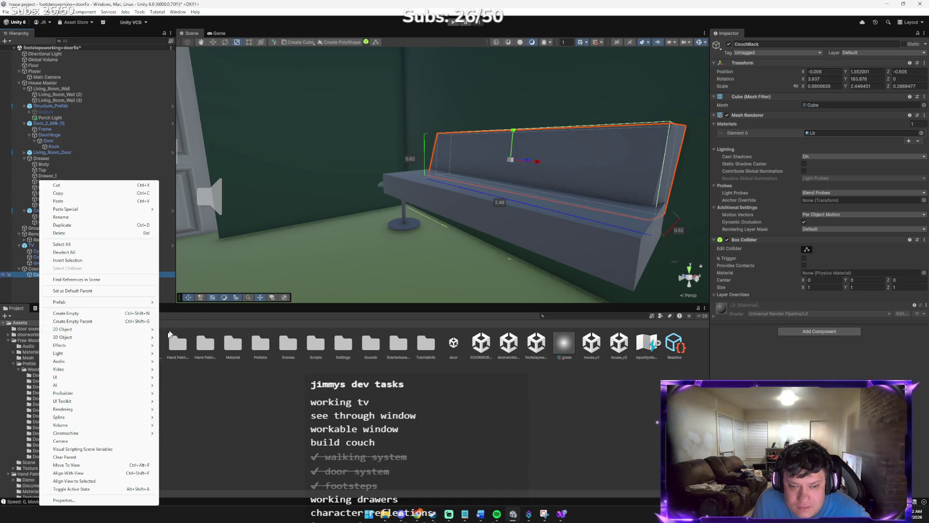
click(174, 338)
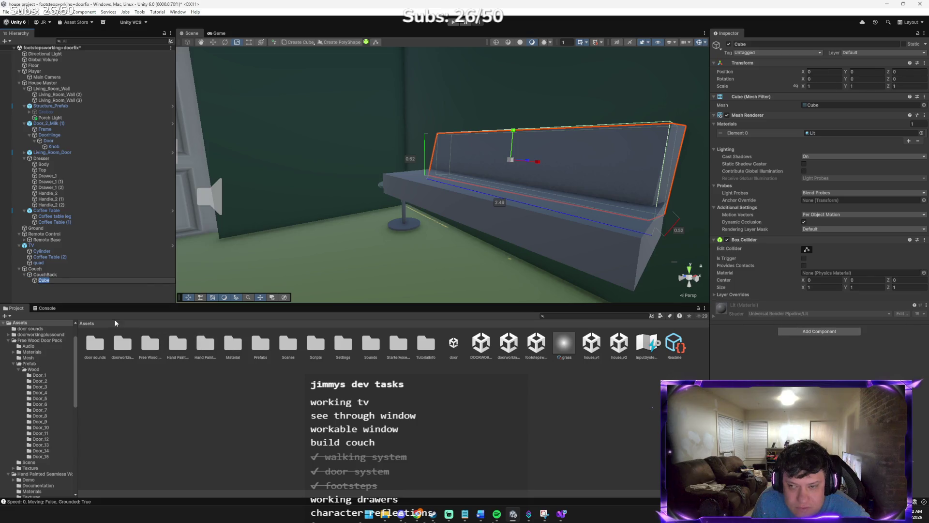
key(alt+Tab)
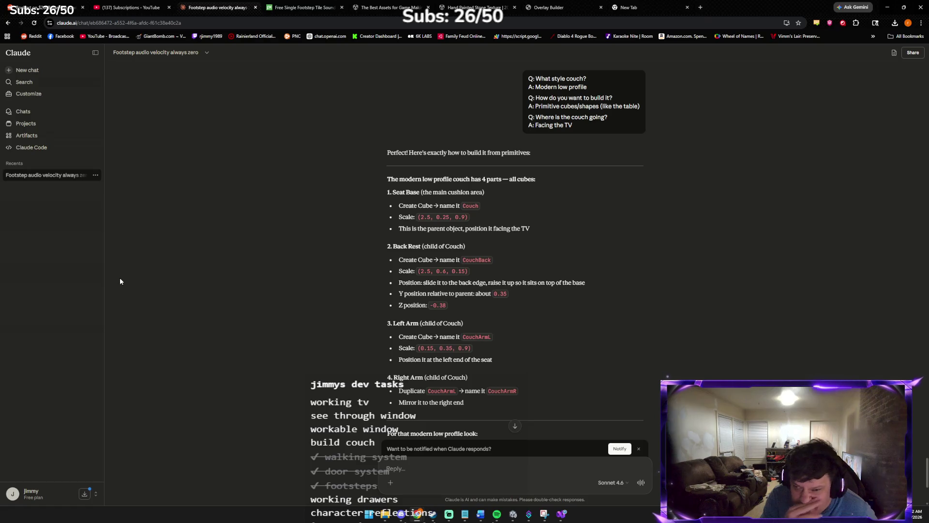
key(alt+Tab)
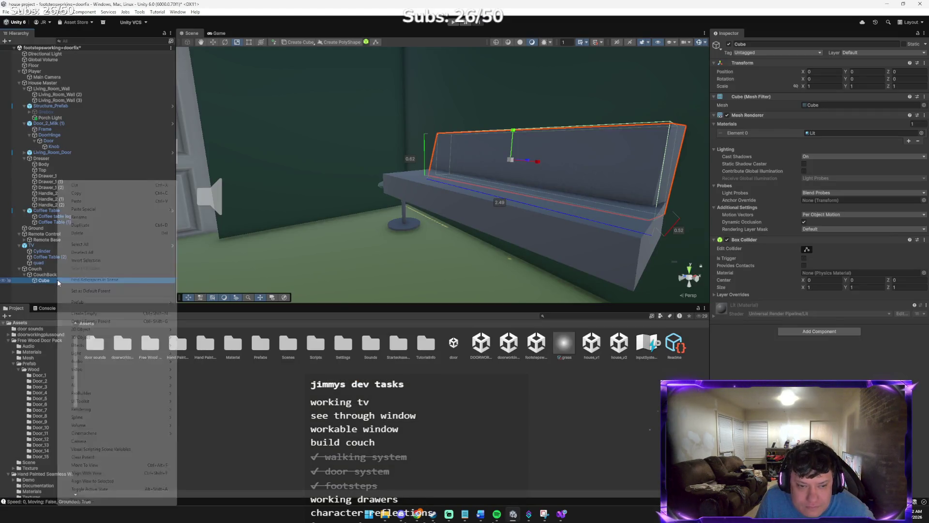
- Rename the new Cube under CouchBack to CouchArmL
right_click(56, 280)
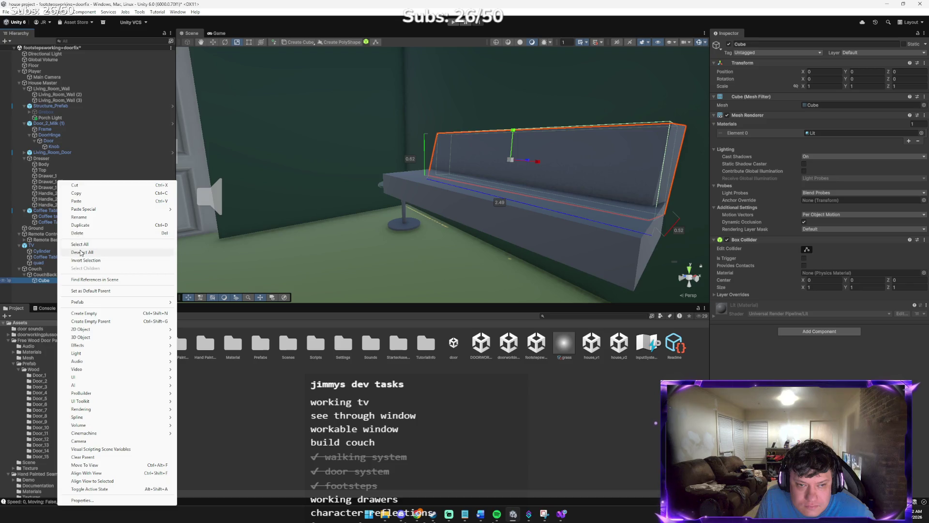
click(86, 217)
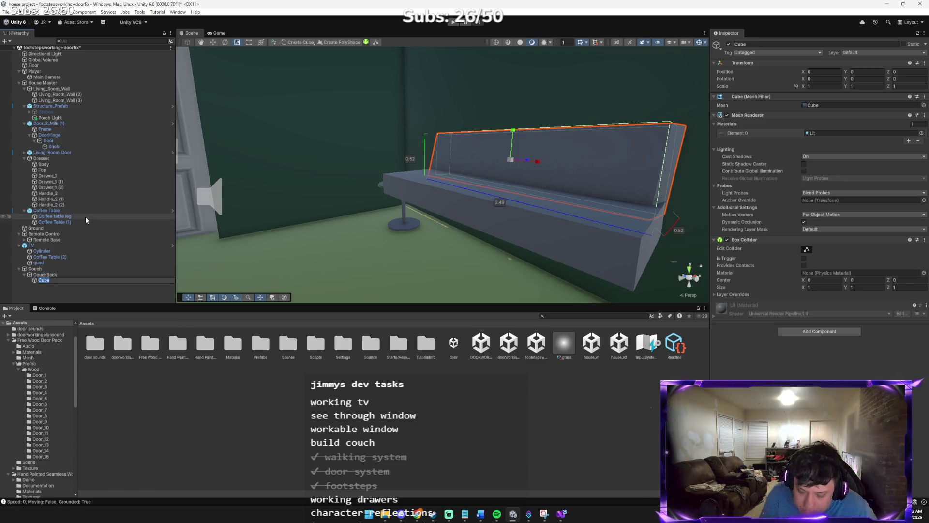
text(Cou)
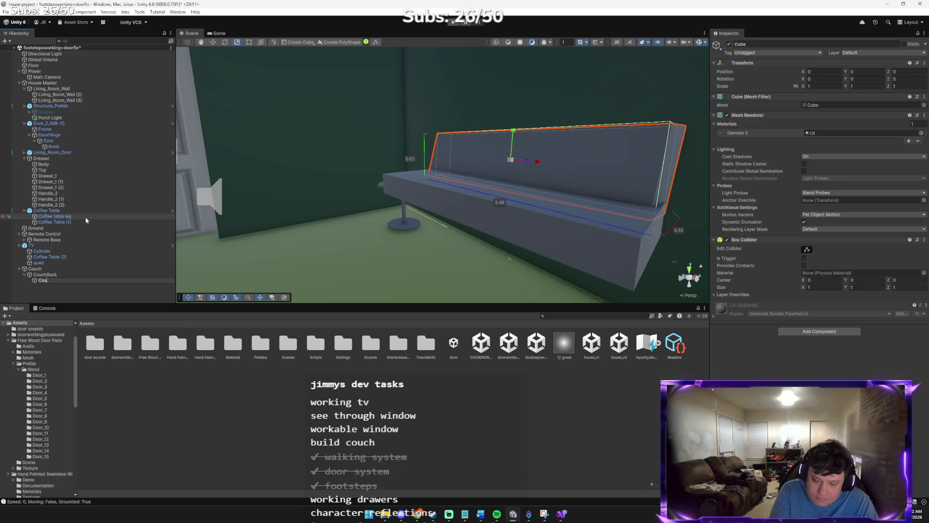
text(chArmL)
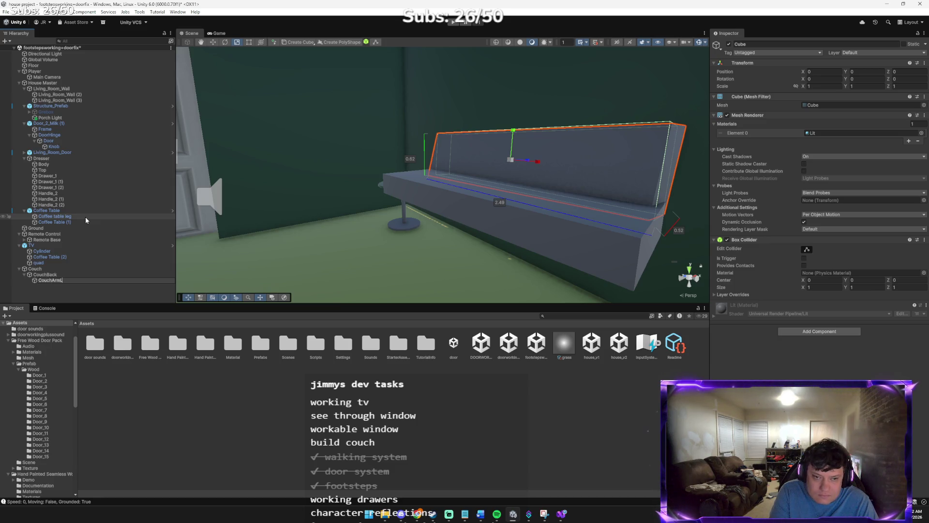
key(Return)
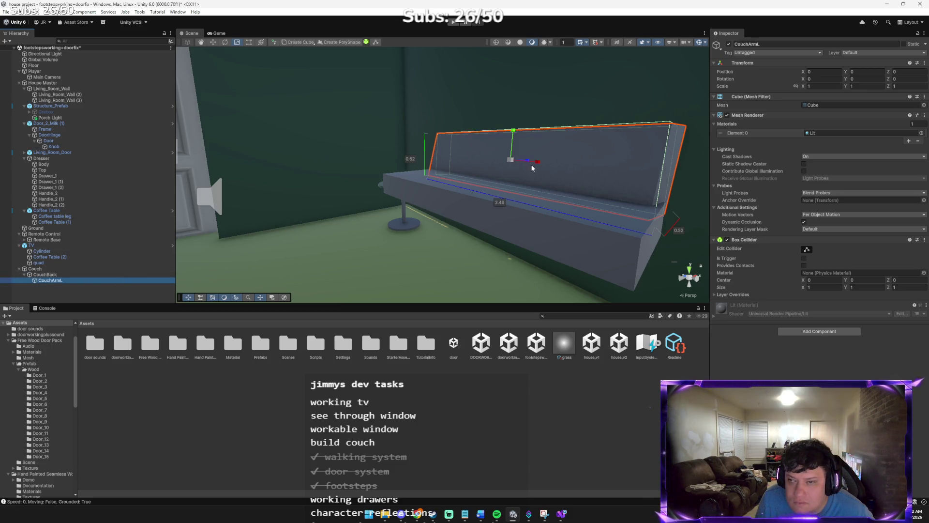
- Pull the armrest cube toward the couch front, undoing a stray rotation
mouse_move(528, 163)
mouse_down()
mouse_move(519, 155)
mouse_move(464, 176)
mouse_move(473, 174)
mouse_up()
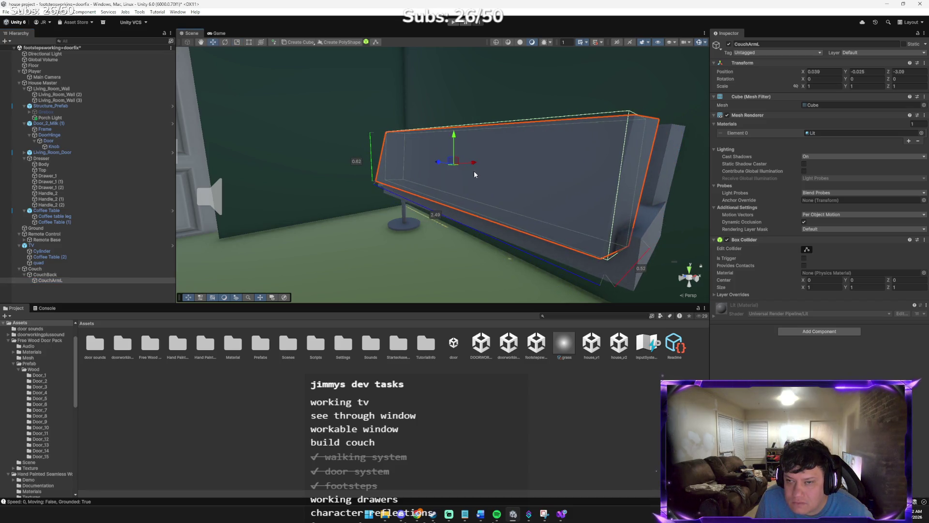
key(q)
key(e)
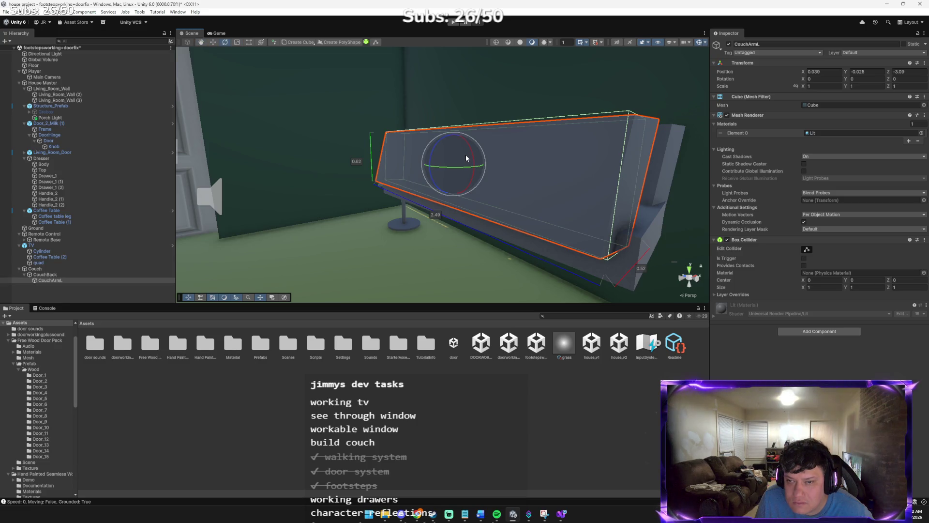
mouse_move(448, 148)
mouse_down()
mouse_move(366, 170)
mouse_move(500, 204)
mouse_move(373, 270)
mouse_move(474, 232)
mouse_move(428, 202)
mouse_move(408, 214)
mouse_up()
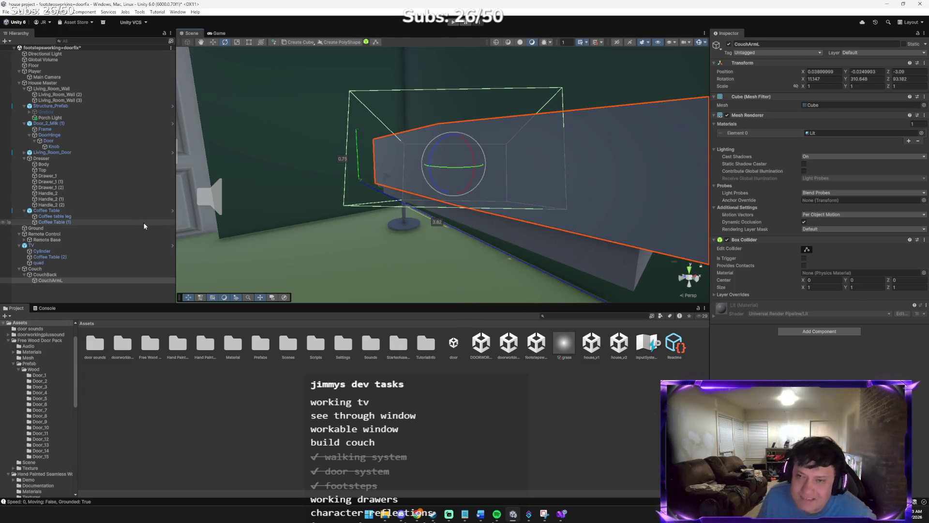
key(ctrl+z)
key(ctrl+z)
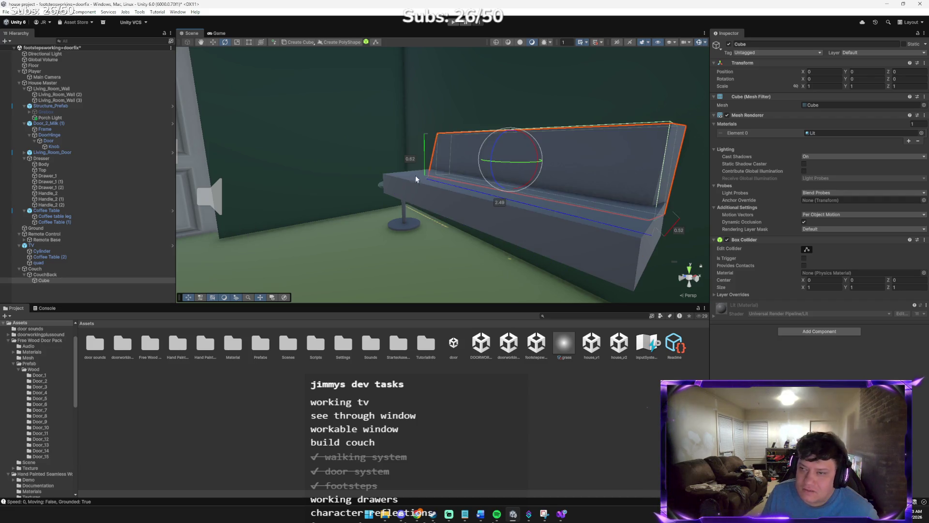
key(w)
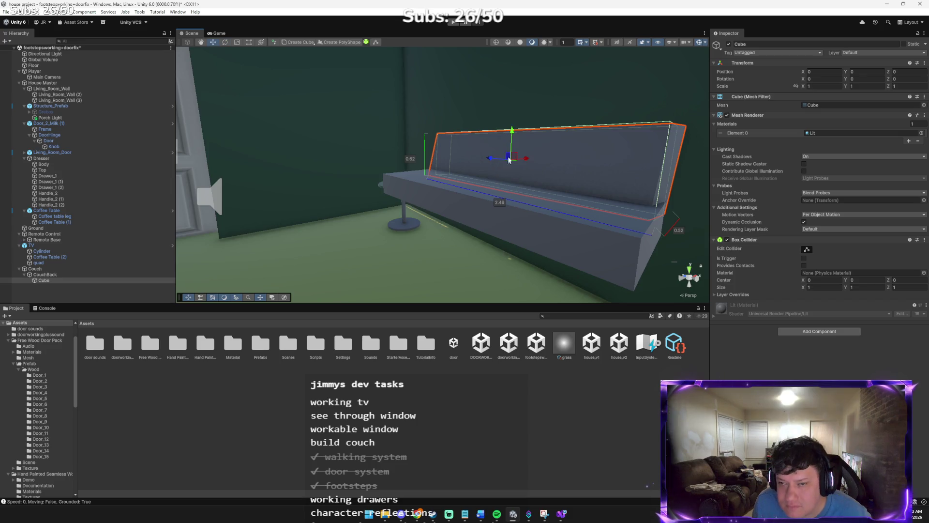
drag(529, 159, 484, 175)
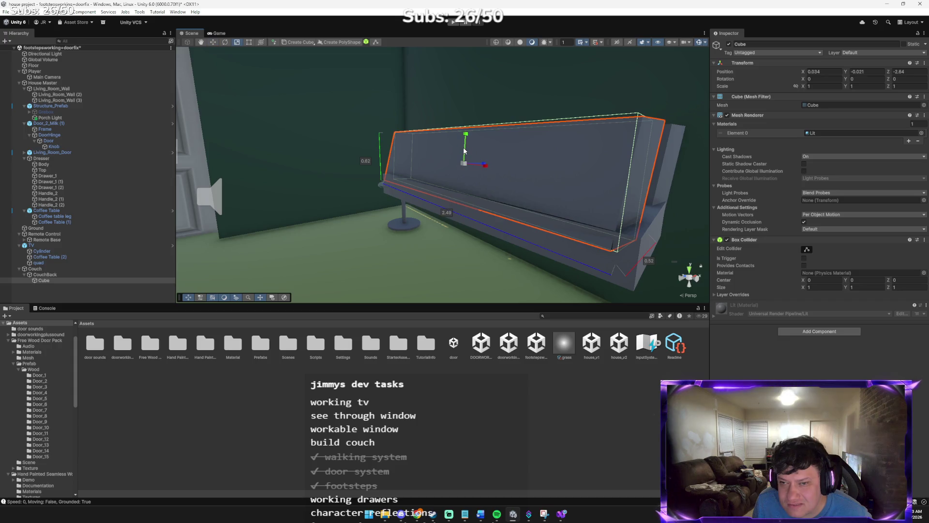
- Tilt the cube slightly on X and move the panel further forward
key(e)
drag(459, 140, 451, 142)
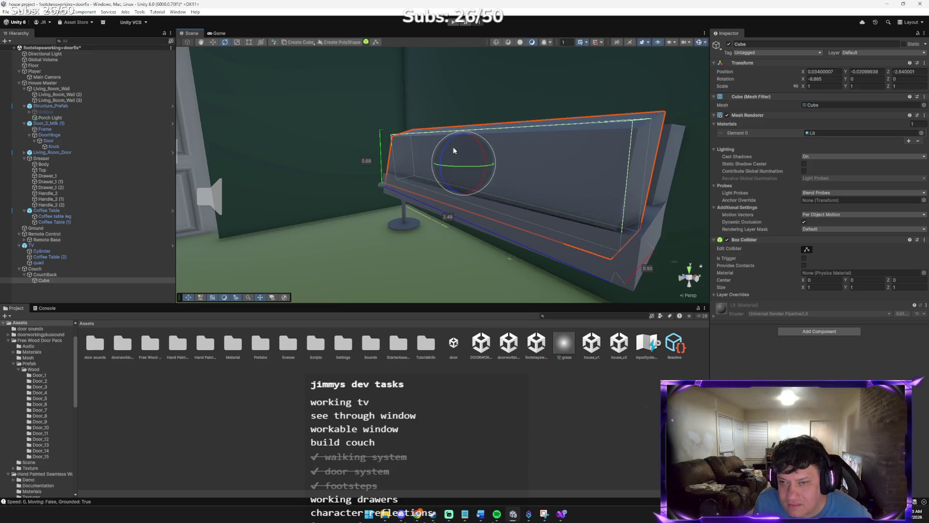
key(r)
key(e)
key(w)
click(351, 191)
click(450, 170)
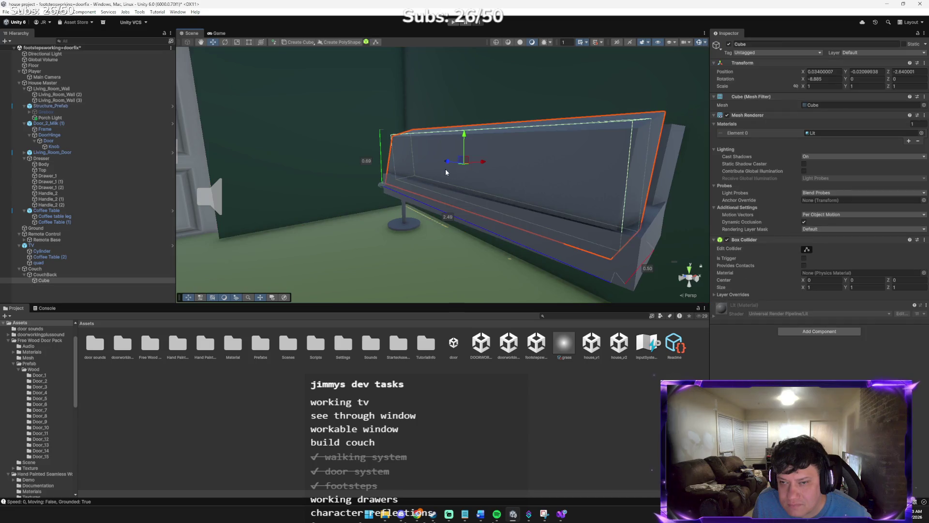
drag(482, 163, 373, 173)
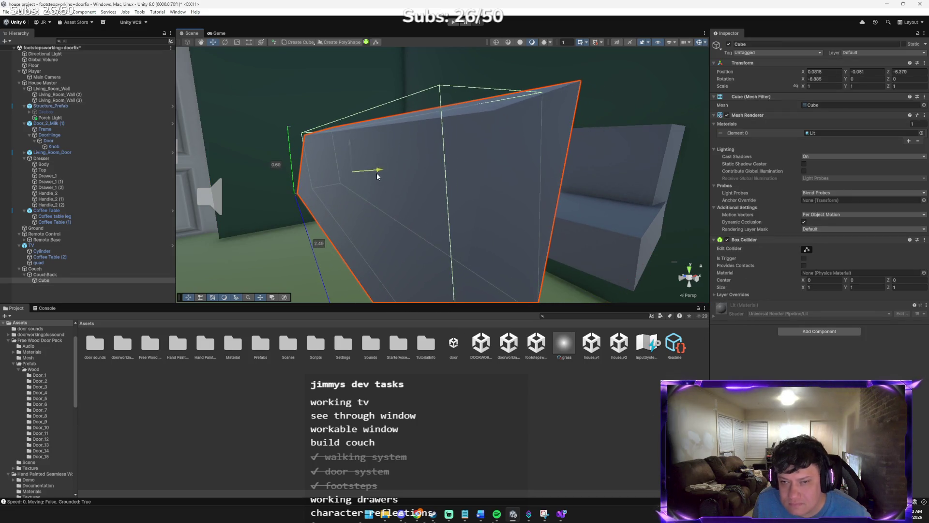
- Set the cube's X rotation to 0 and move it out of CouchBack to the root
click(823, 79)
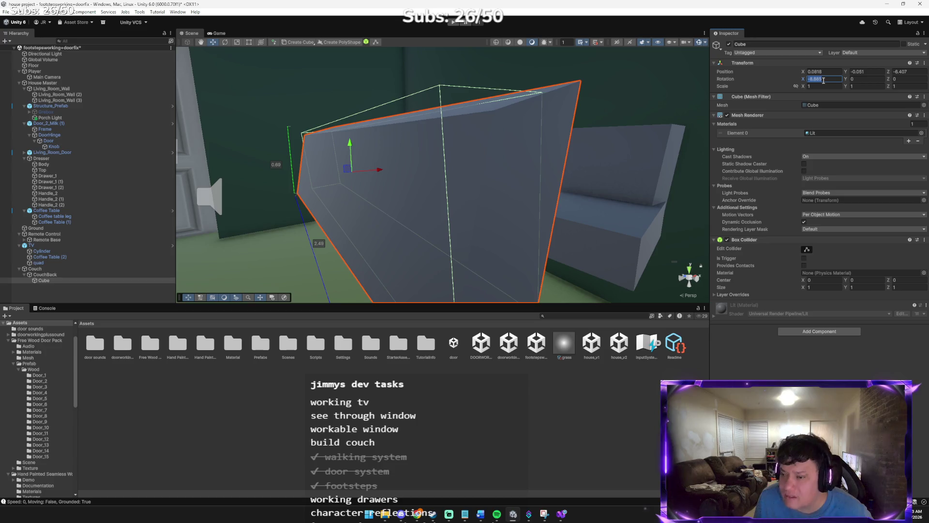
text(0)
key(Tab)
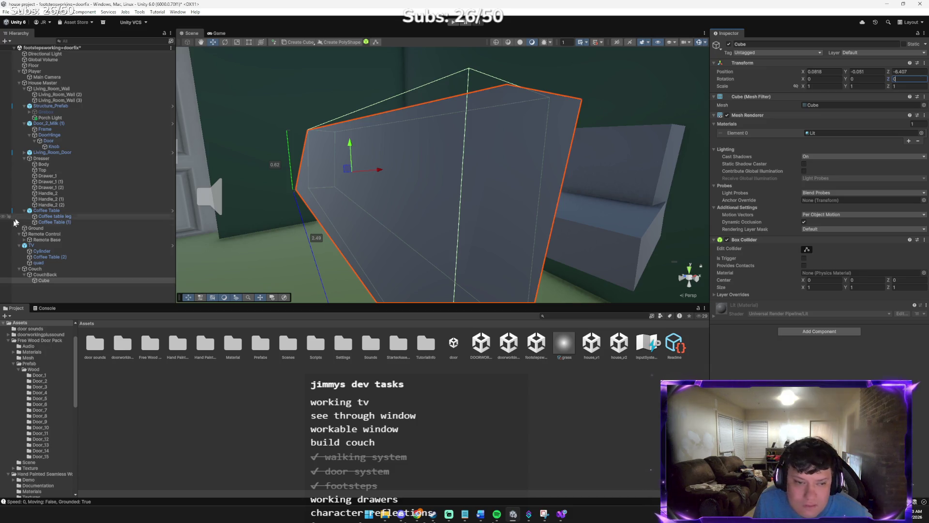
drag(50, 283, 50, 292)
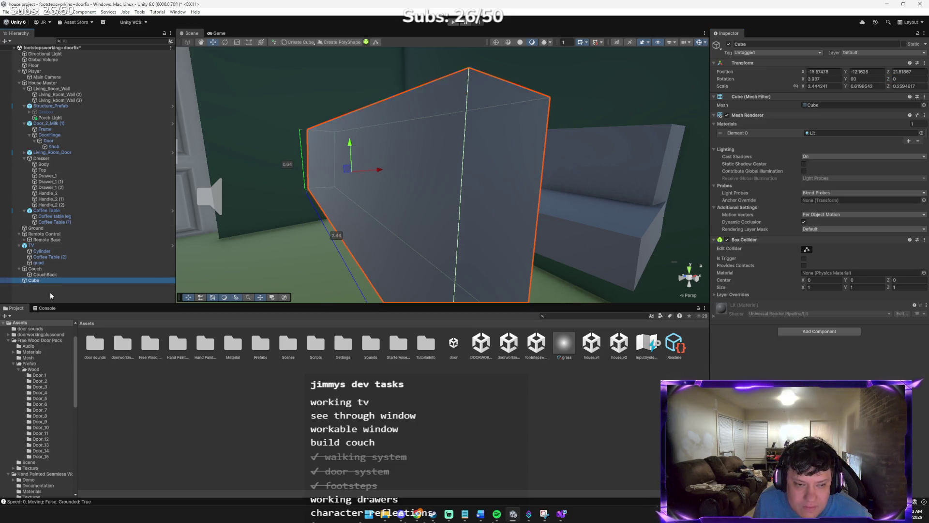
- Reset the cube's rotation to 0, 0, 0 and rename it CouchArmL, fixing the capitalisation
click(821, 78)
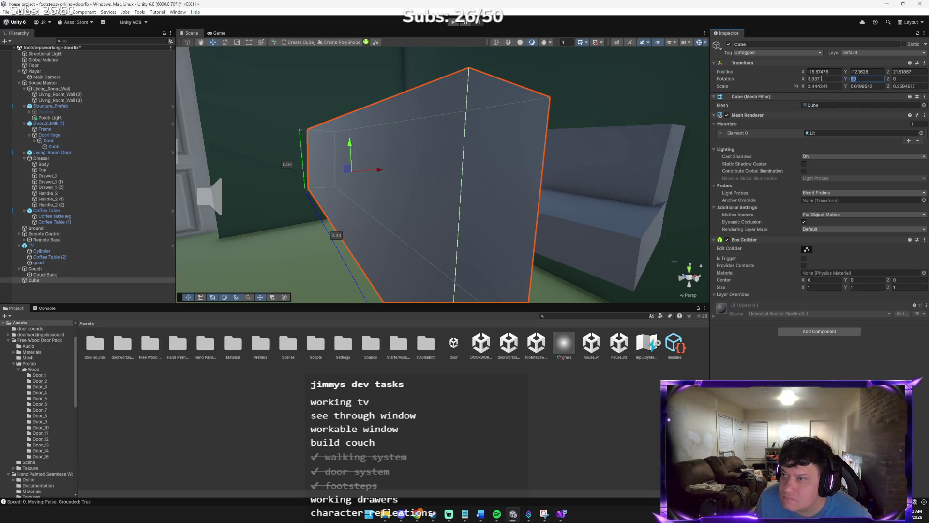
text(0)
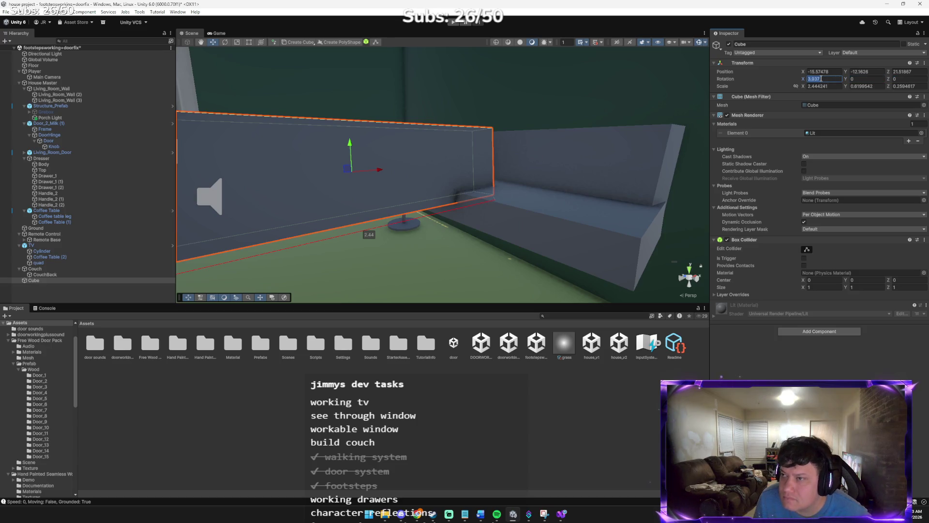
text(0)
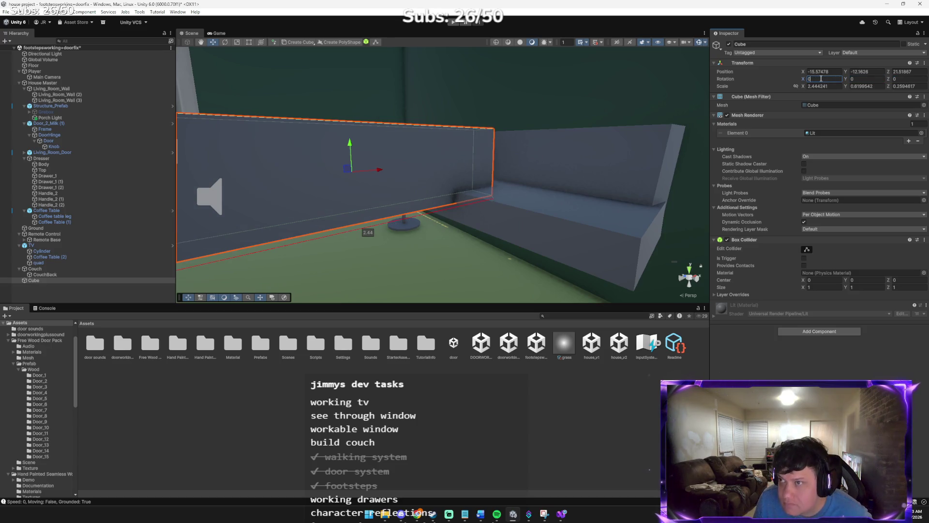
right_click(39, 280)
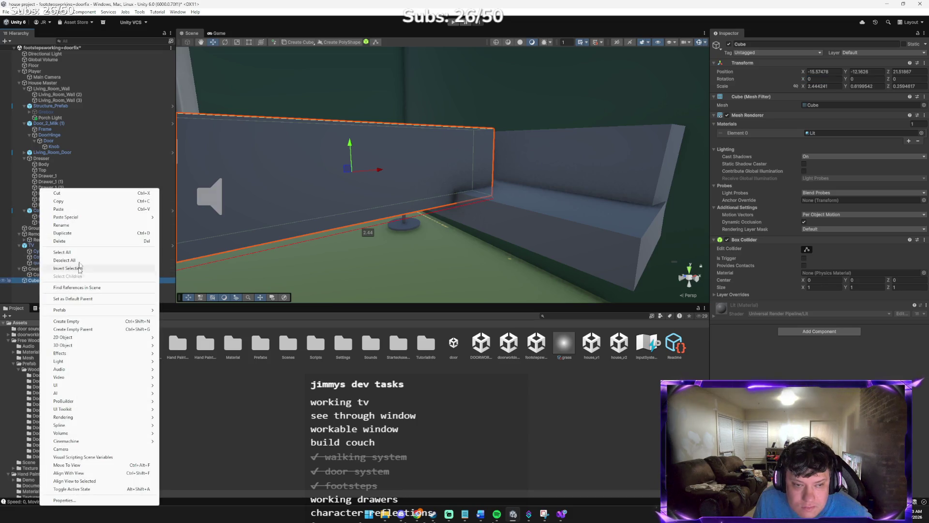
click(69, 226)
text(CouchArm)
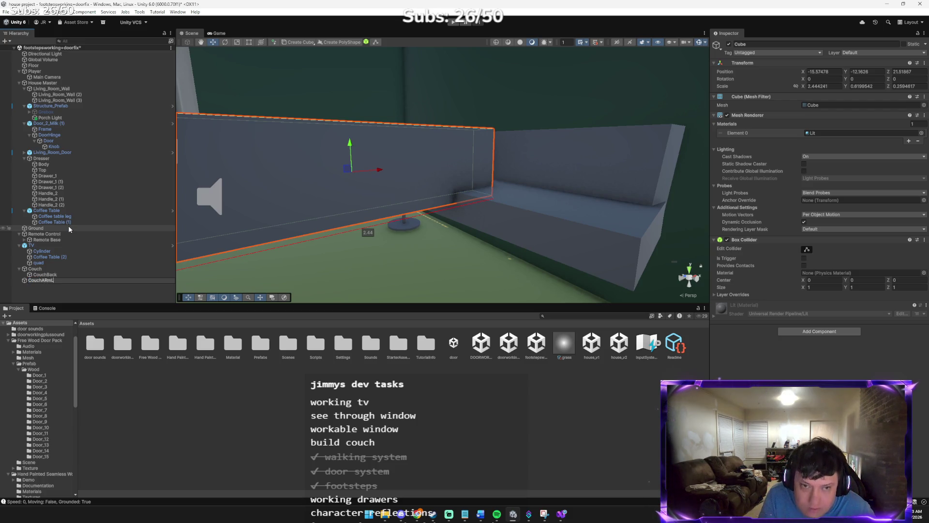
text(L)
key(Return)
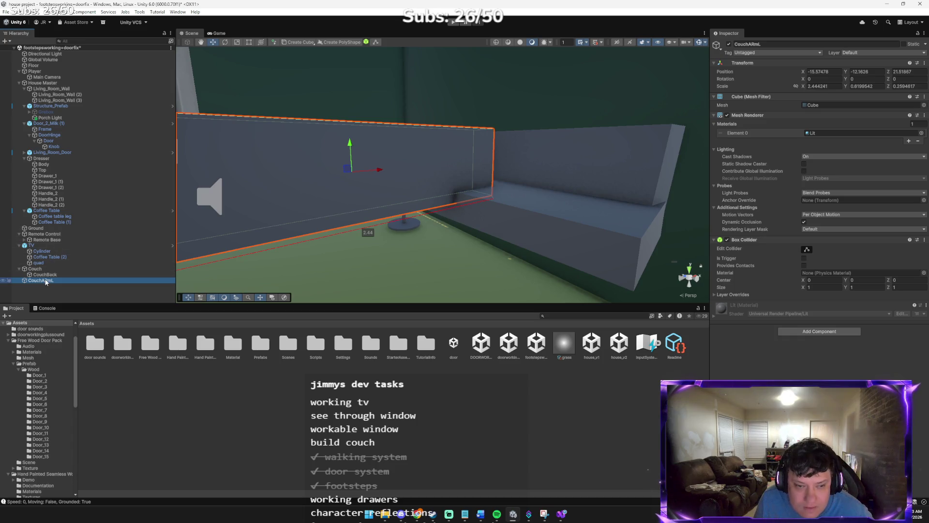
right_click(46, 280)
click(68, 225)
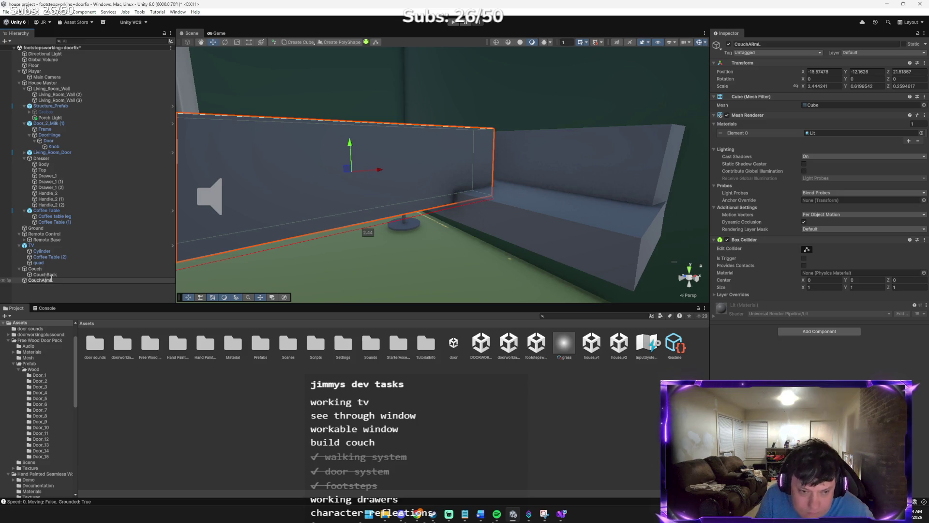
- Confirm the CouchArmL name and shrink it to roughly 0.78 × 0.29 × 0.14
key(Return)
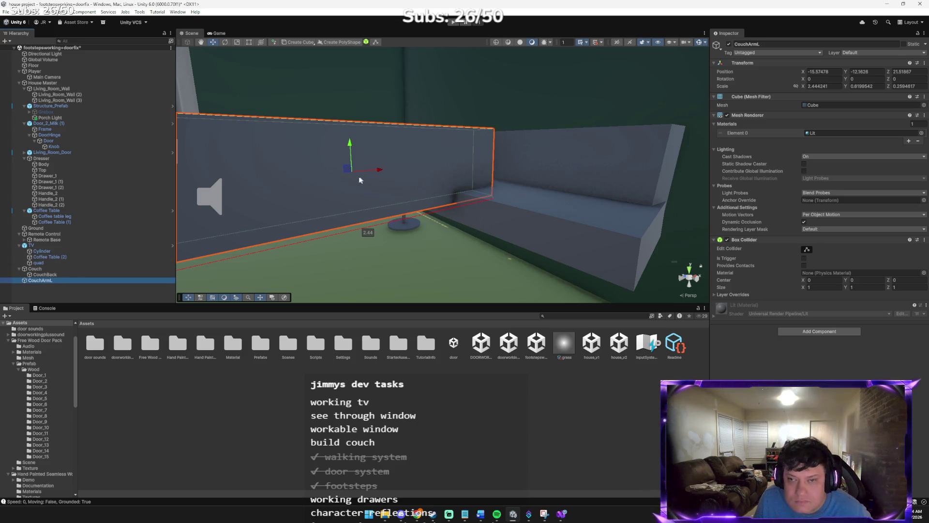
drag(379, 172, 365, 177)
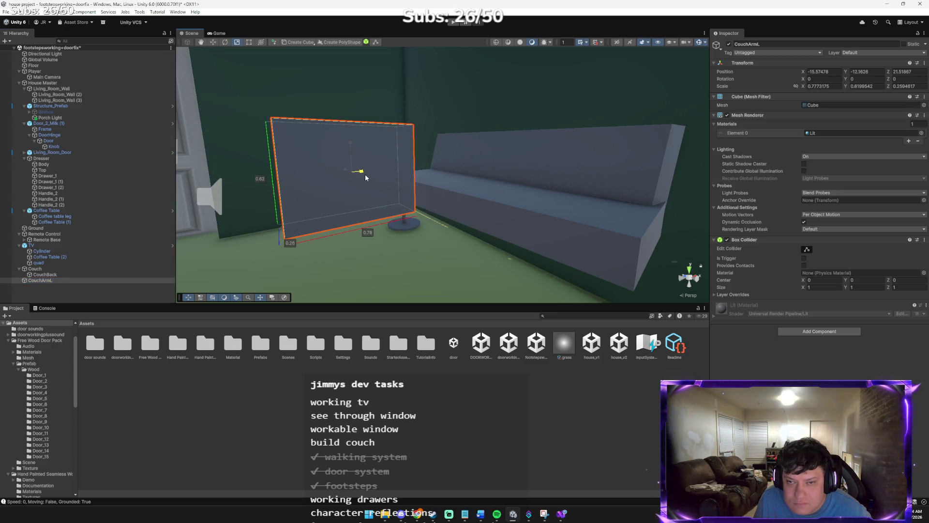
drag(350, 145, 349, 159)
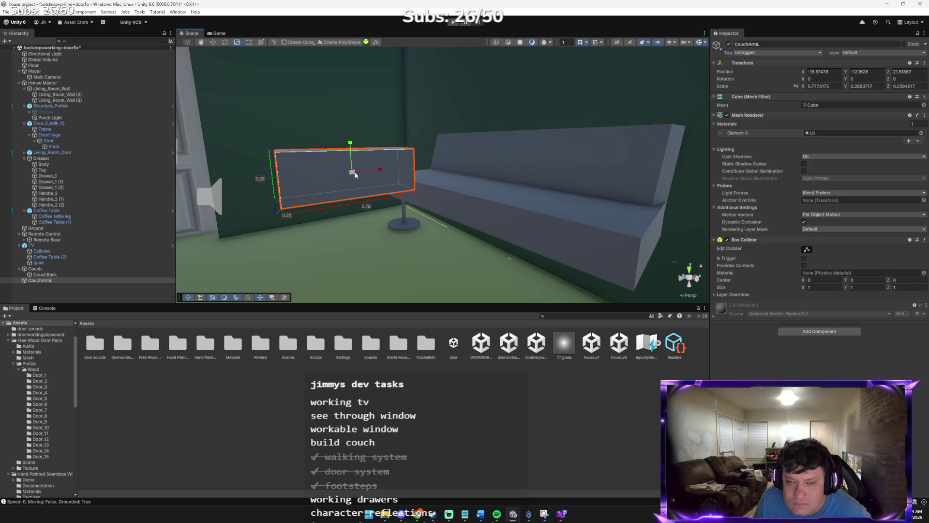
mouse_move(350, 177)
mouse_down()
mouse_move(393, 157)
mouse_move(460, 166)
mouse_up()
key(f)
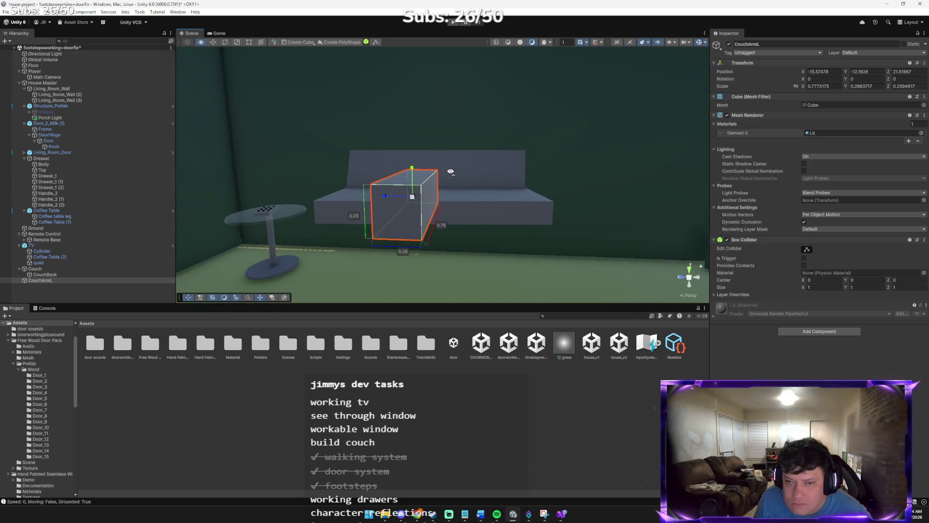
mouse_move(388, 196)
mouse_down()
mouse_move(438, 195)
mouse_move(406, 181)
mouse_move(385, 196)
mouse_move(437, 229)
mouse_move(440, 177)
mouse_move(309, 173)
mouse_up()
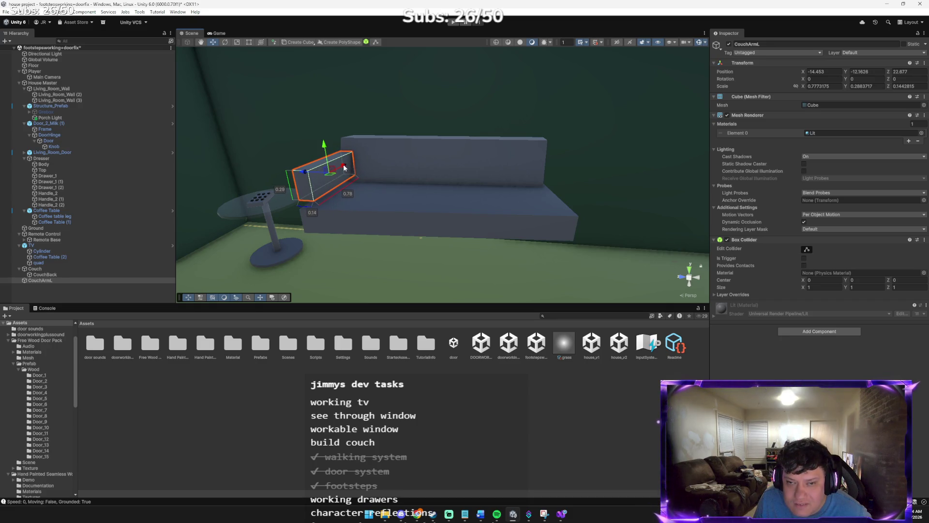
- Tilt CouchArmL slightly and slide it to the couch's end beside the round table
key(e)
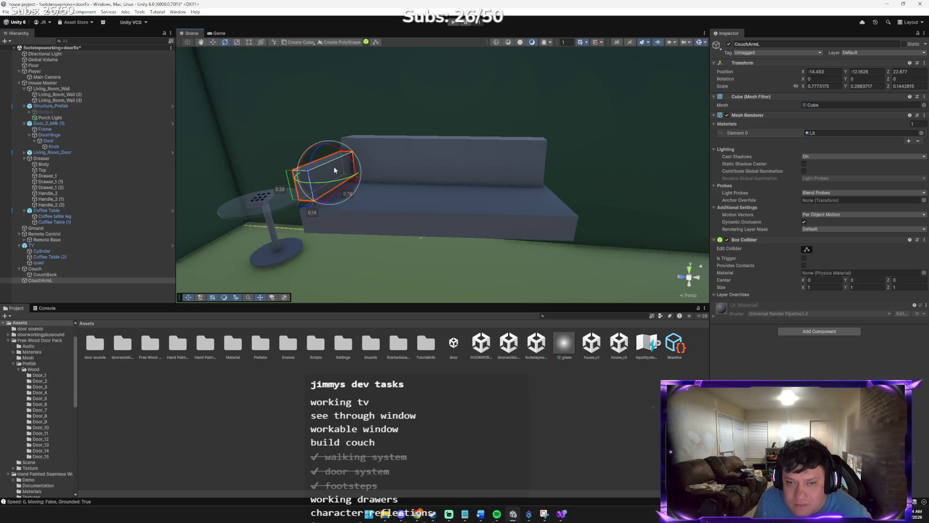
mouse_move(340, 160)
mouse_down()
mouse_move(333, 173)
mouse_move(277, 205)
mouse_up()
key(w)
key(f)
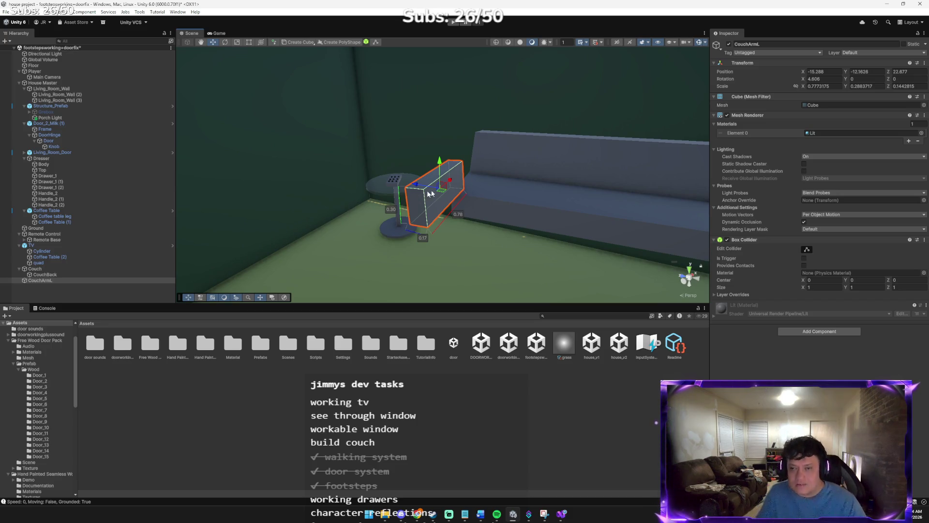
drag(449, 182, 425, 200)
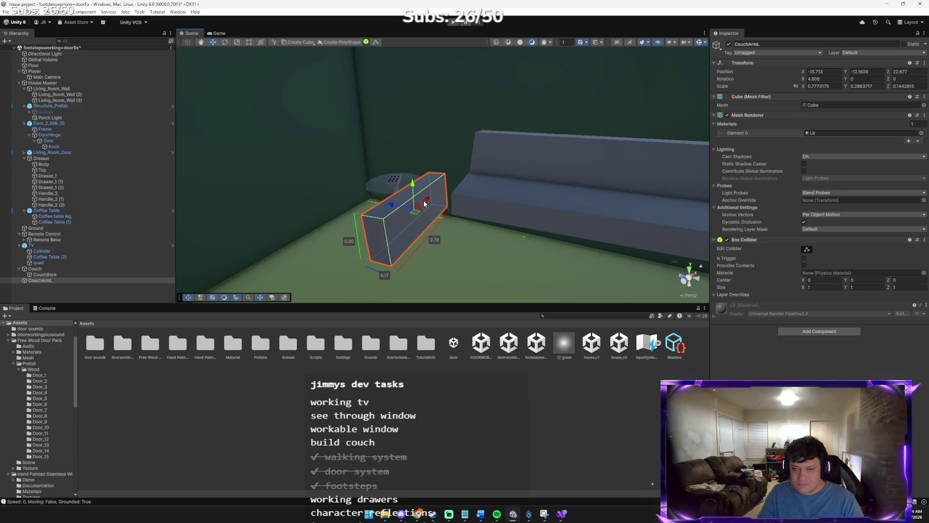
right_click(63, 280)
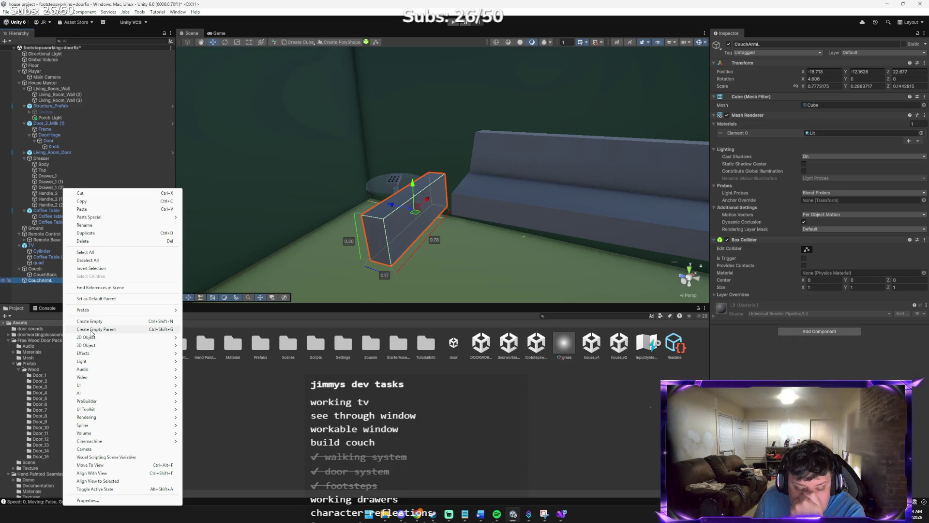
mouse_move(150, 345)
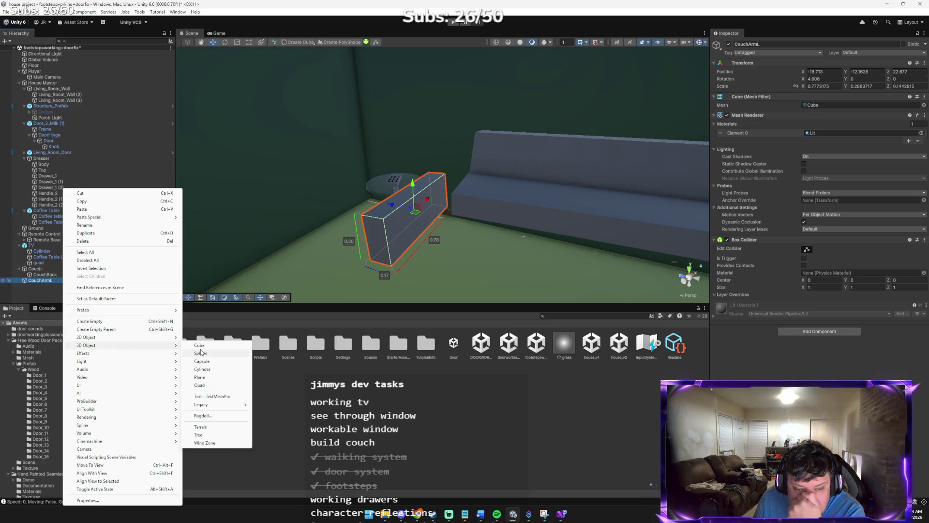
click(209, 362)
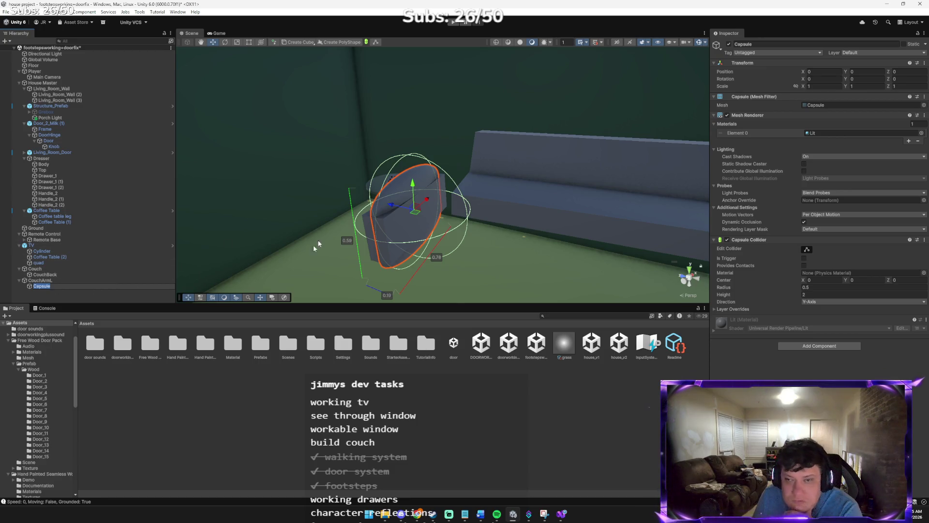
drag(397, 209, 444, 225)
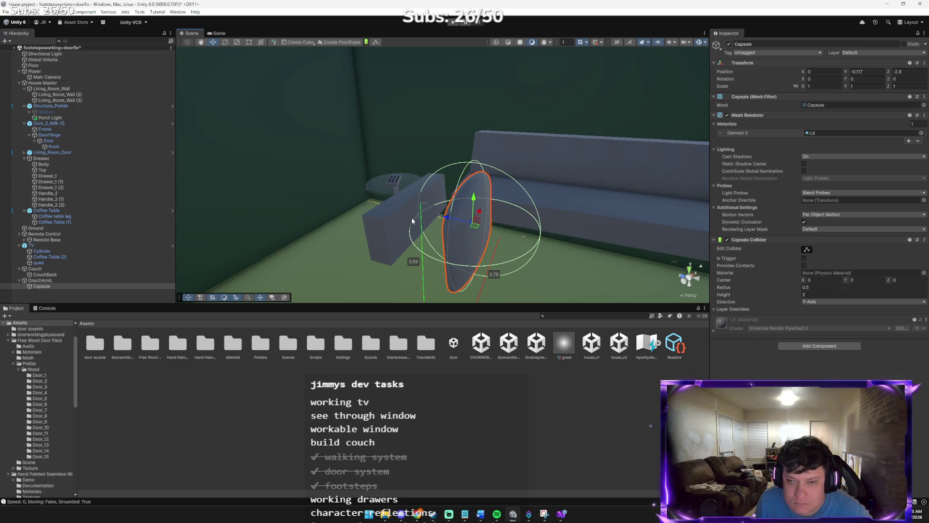
click(404, 216)
key(e)
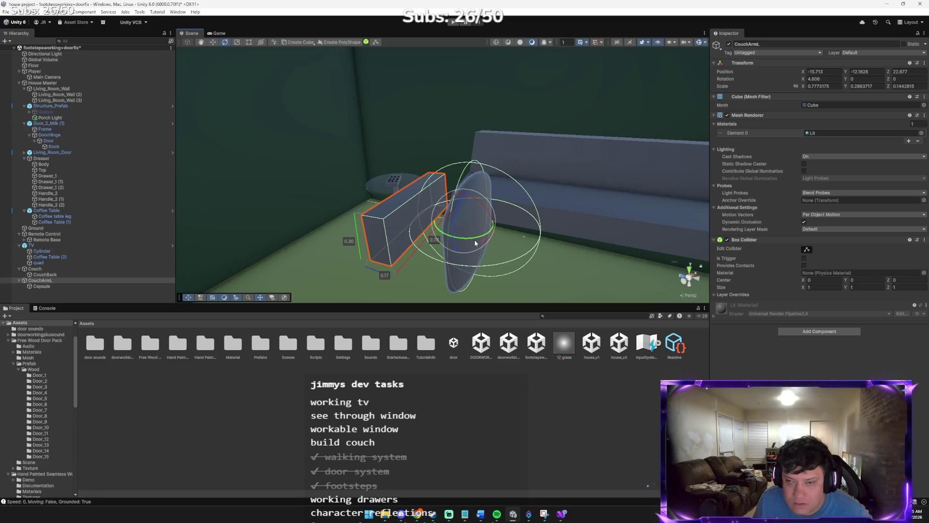
key(w)
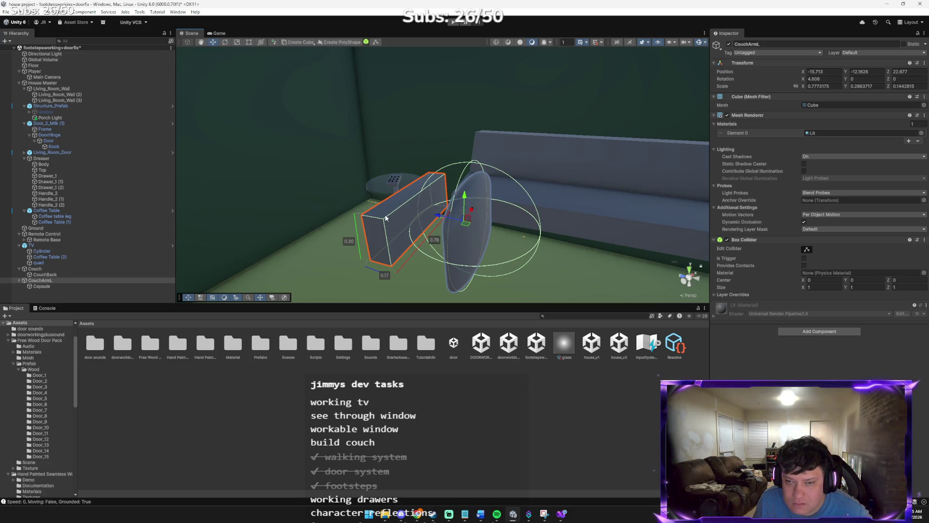
click(462, 226)
key(Delete)
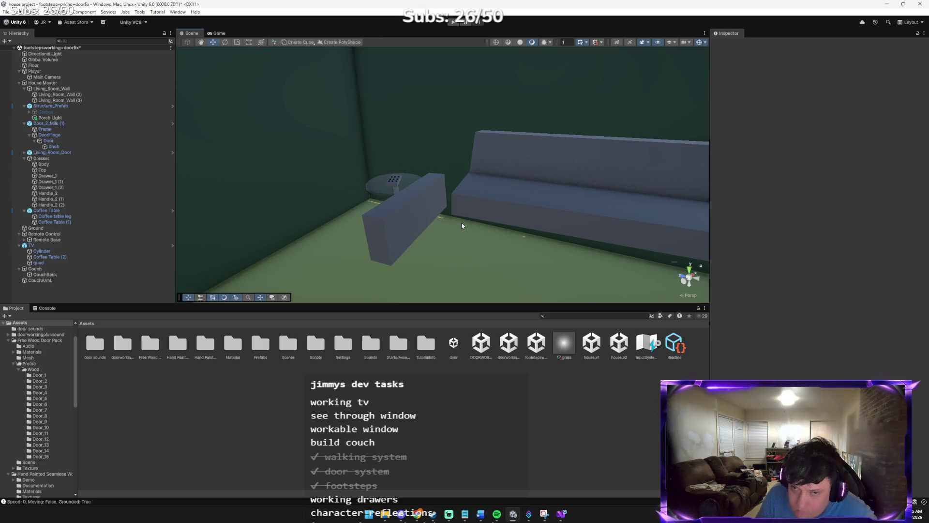
- Rotate the CouchArmL armrest to reduce its tilt
click(417, 211)
key(e)
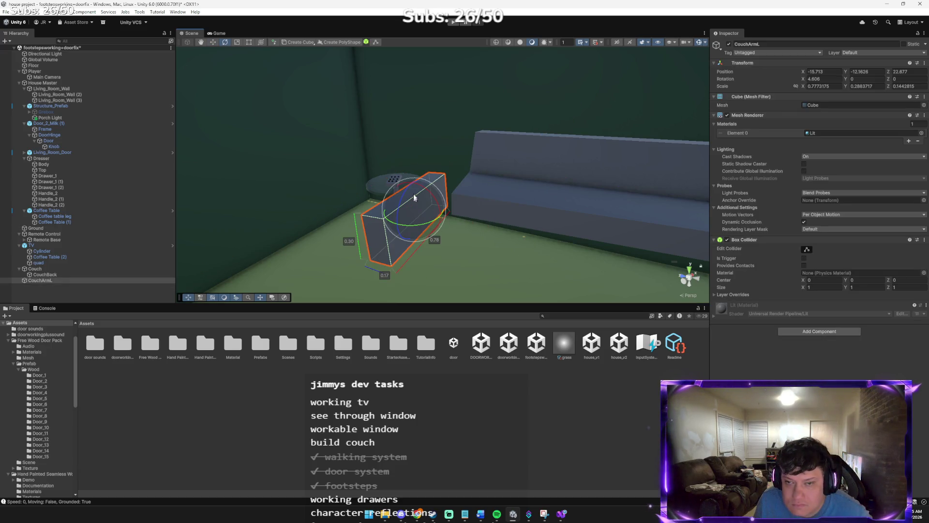
drag(425, 188, 429, 195)
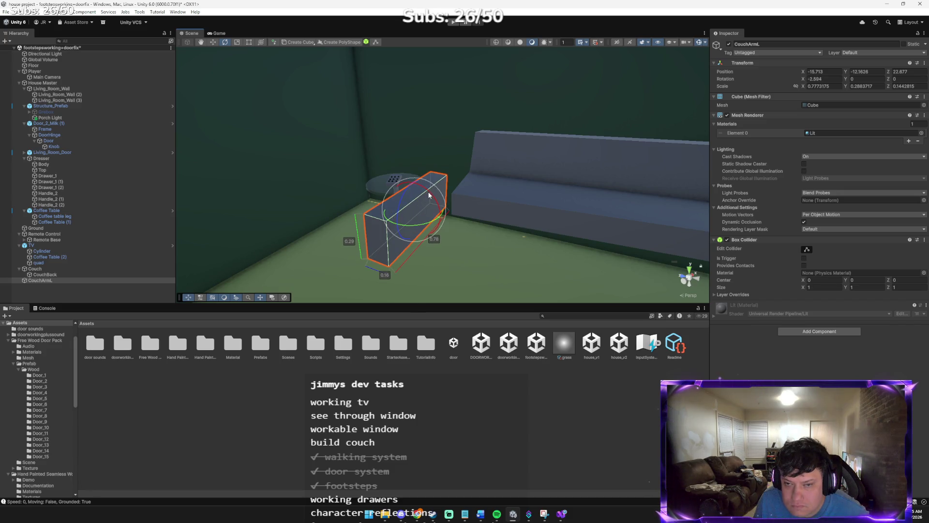
- Try a rotation value of 0 on the Couch seat, then undo it
click(523, 207)
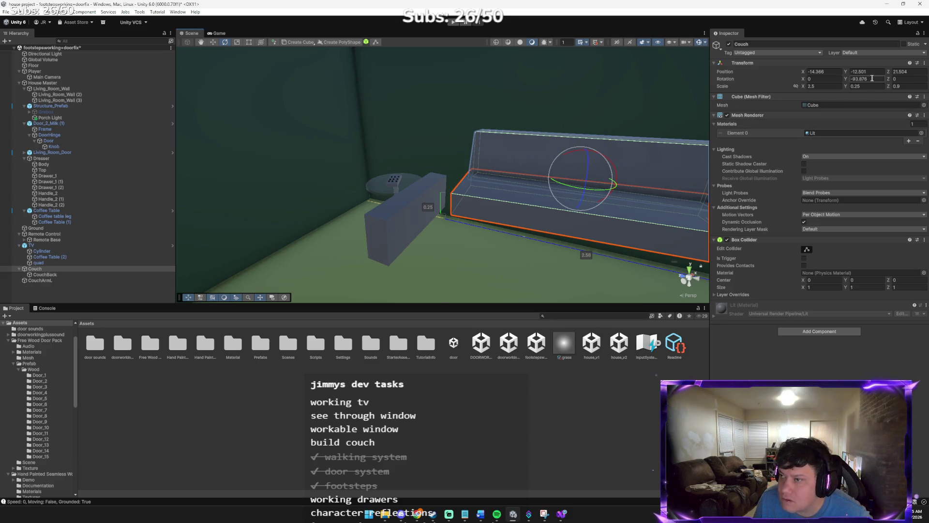
text(0)
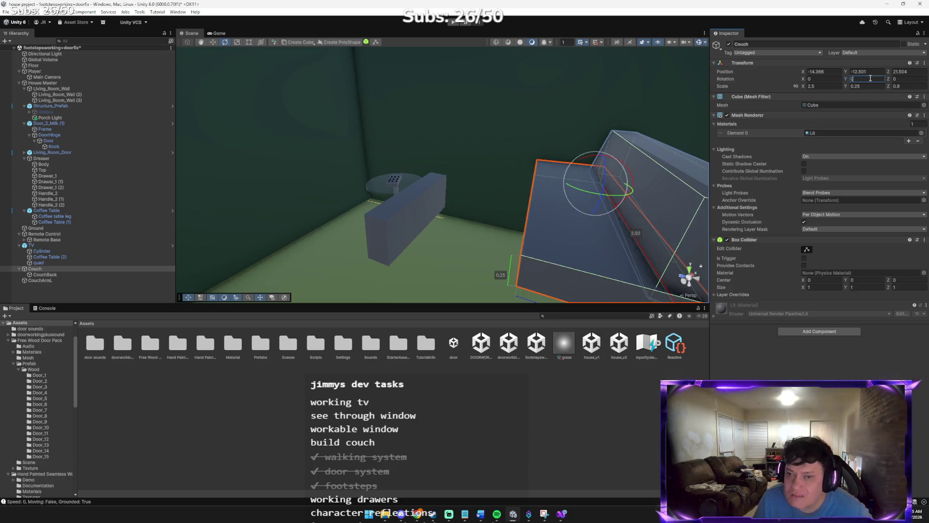
key(ctrl+z)
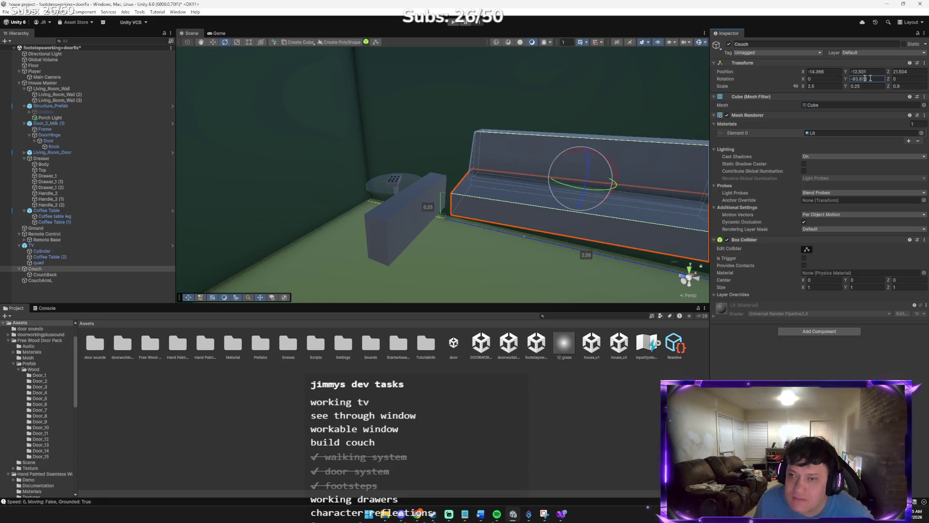
- Set CouchArmL's Rotation X to 0 so the armrest sits level
click(100, 280)
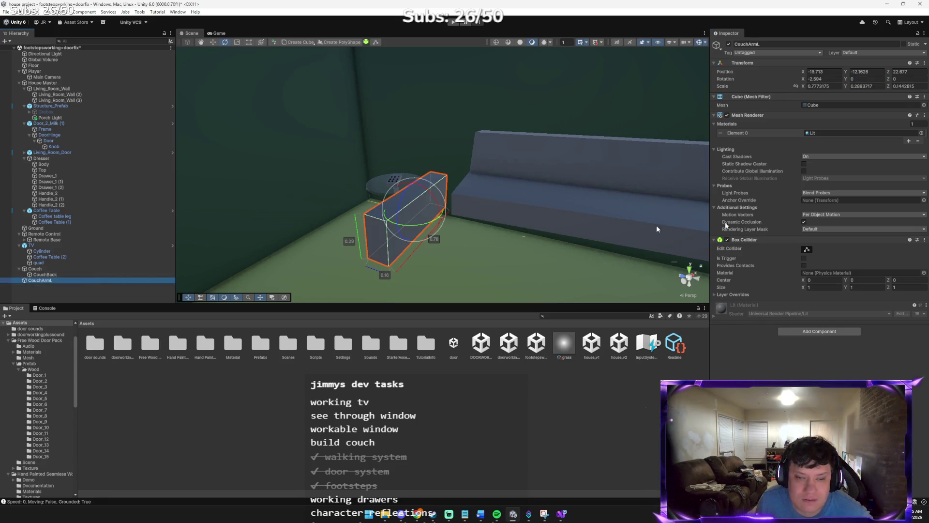
click(869, 87)
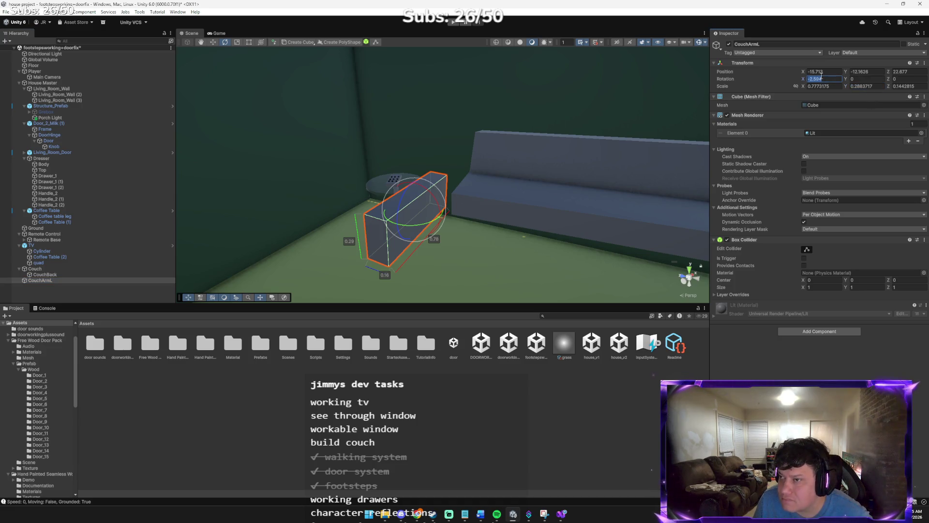
text(0)
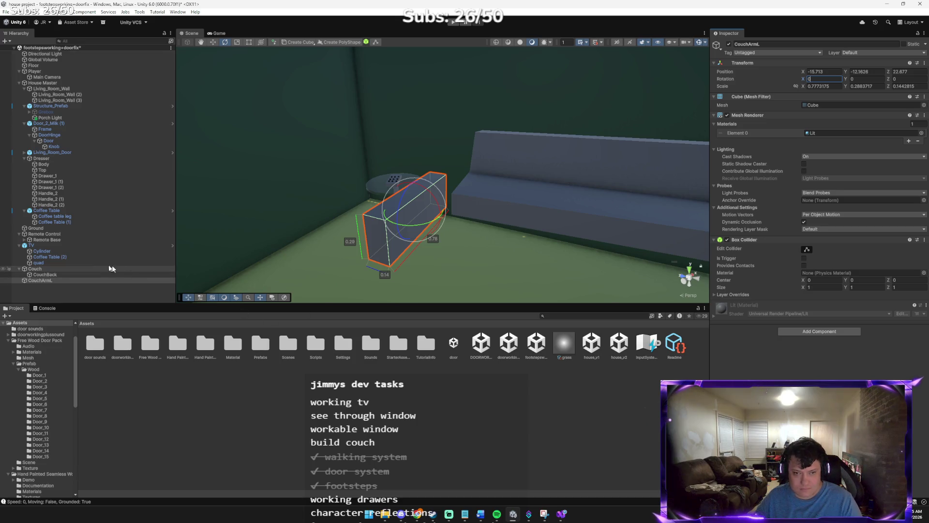
right_click(98, 281)
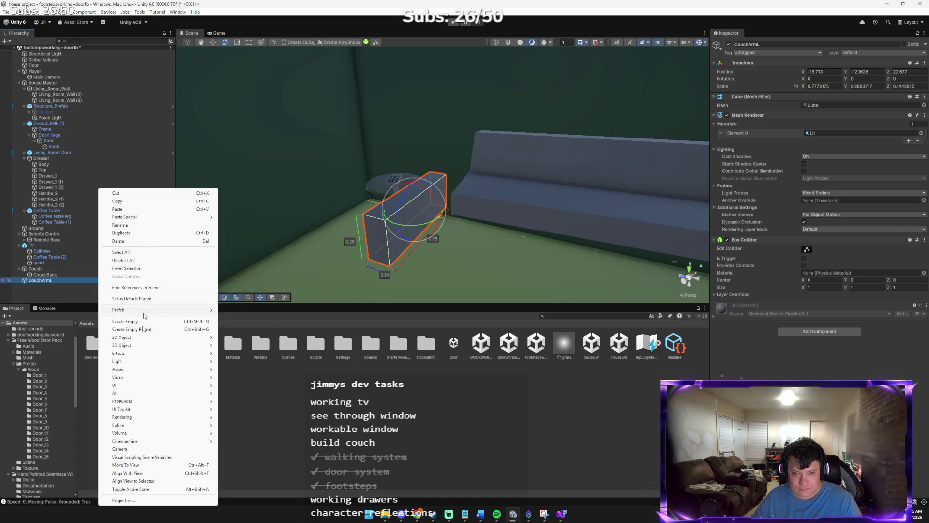
- Create a capsule under CouchArmL and name it re
mouse_move(200, 342)
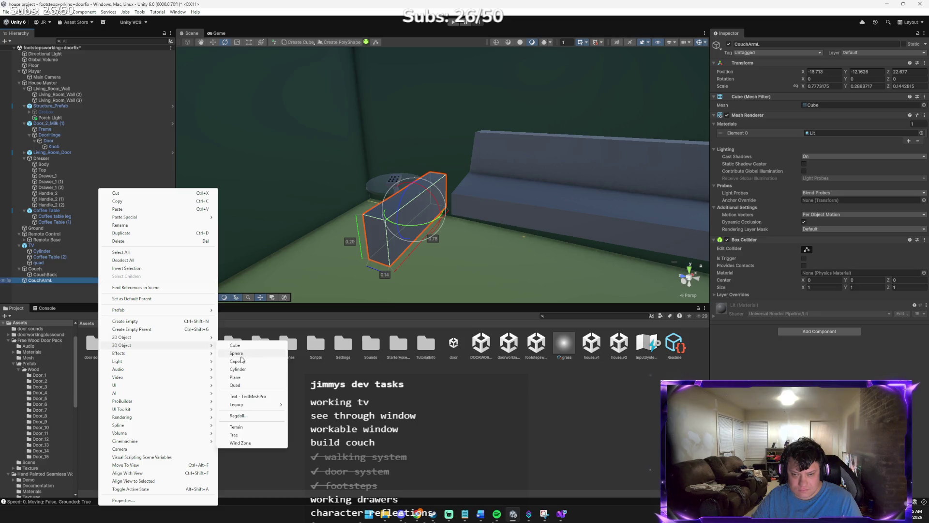
click(237, 361)
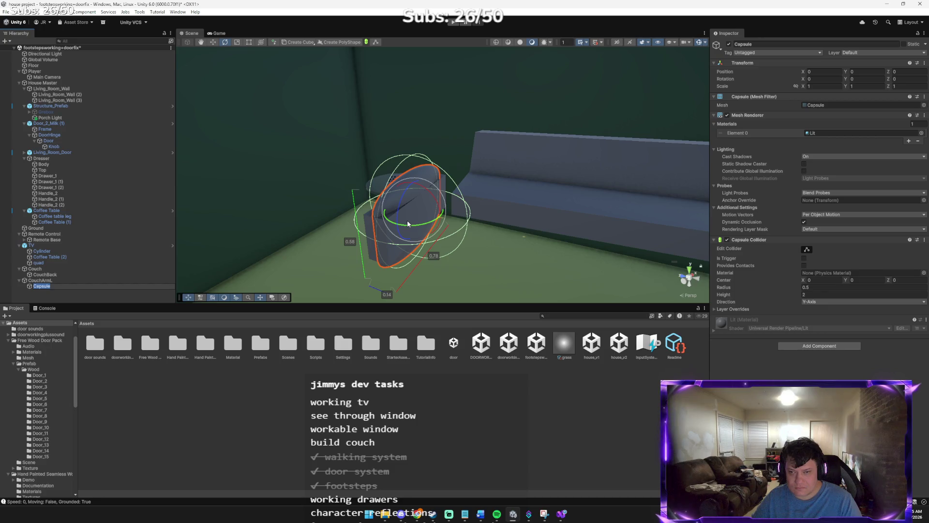
text(re)
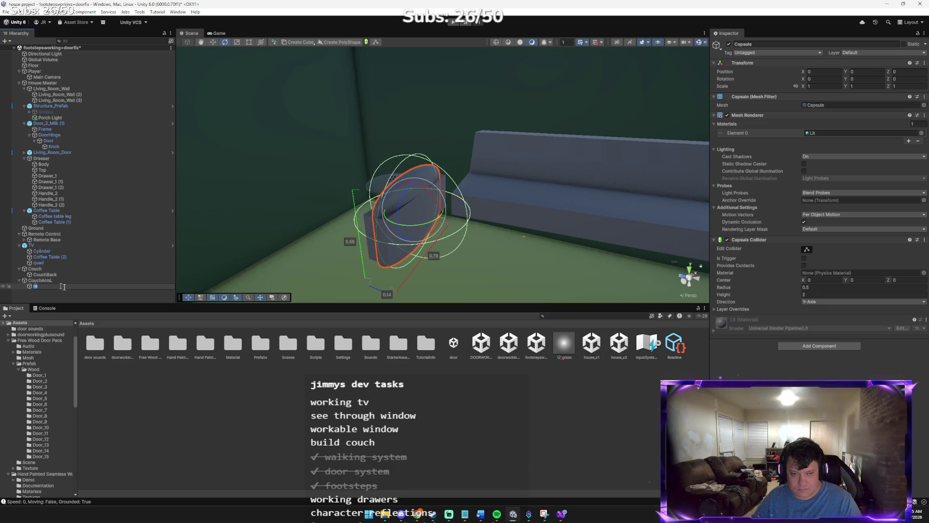
click(79, 281)
click(79, 287)
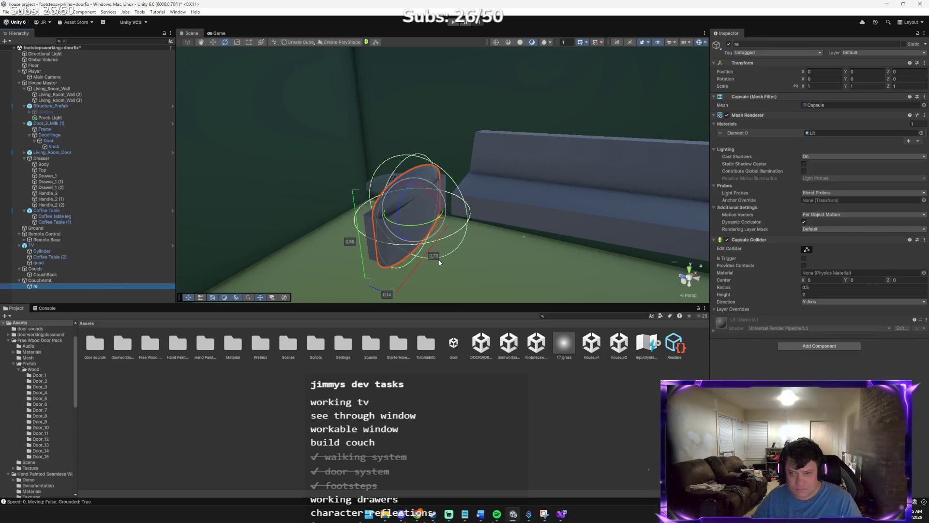
- Set capsule re's Rotation X to 90 and move it to the Hierarchy root
click(827, 79)
text(90)
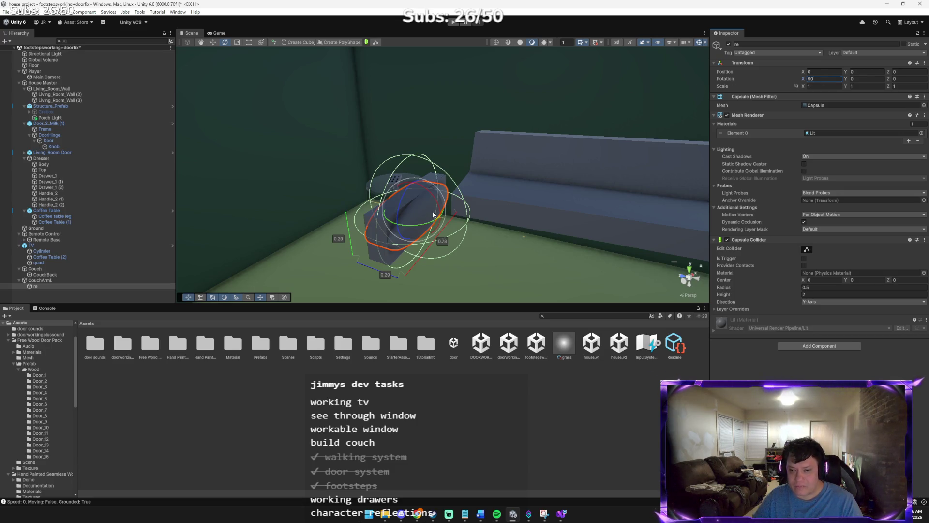
click(45, 289)
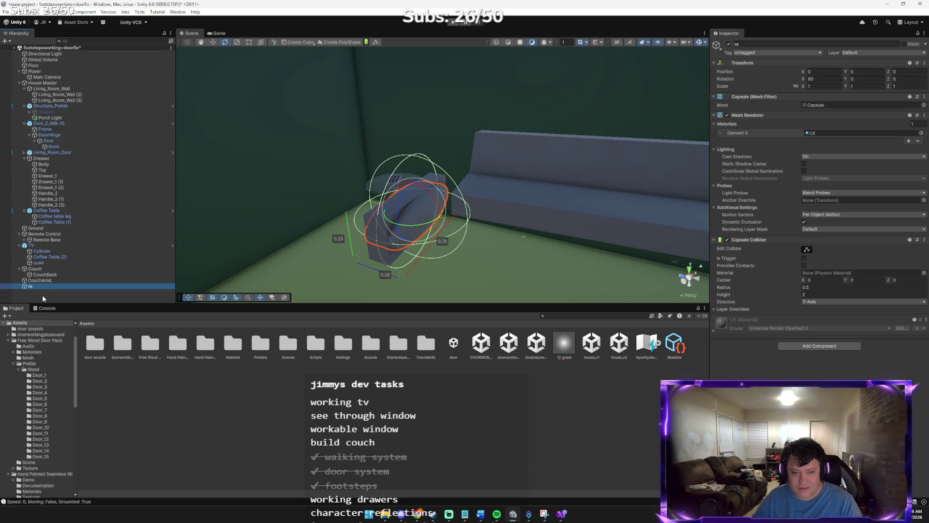
drag(36, 286, 40, 297)
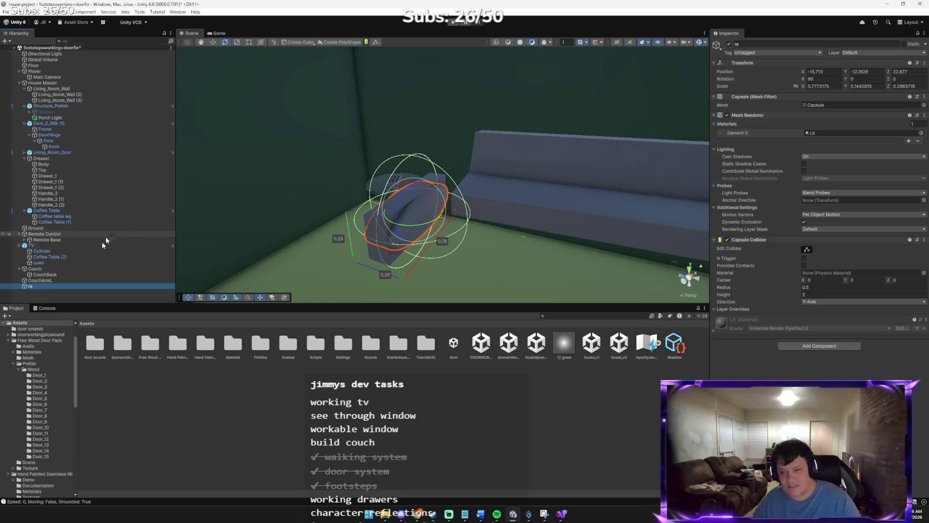
click(299, 234)
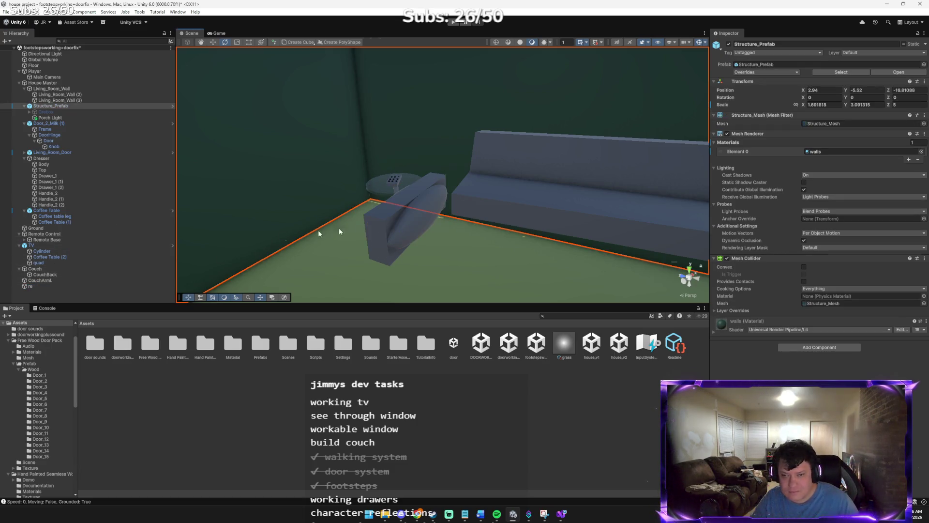
- Slide capsule re along Z and delete the old box armrest
click(413, 227)
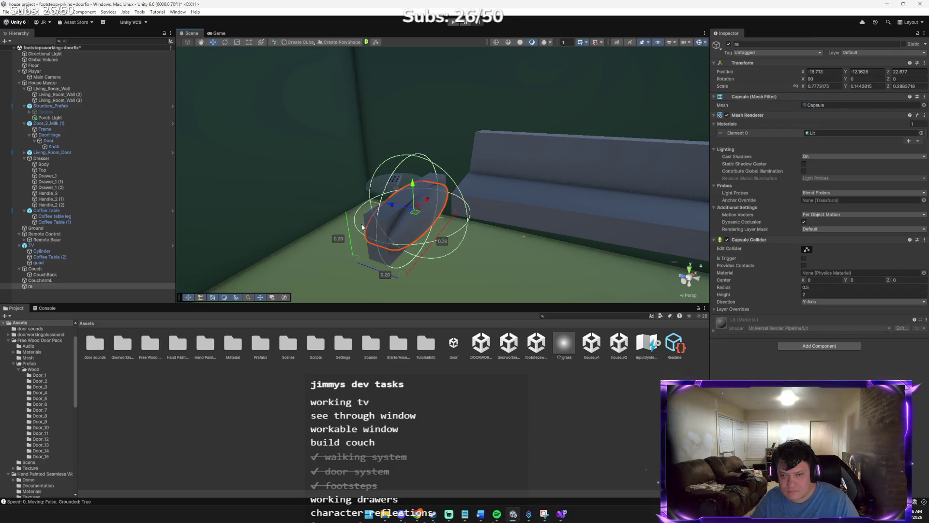
mouse_move(393, 208)
mouse_down()
mouse_move(451, 235)
mouse_move(394, 190)
mouse_move(429, 183)
mouse_move(445, 213)
mouse_move(483, 238)
mouse_up()
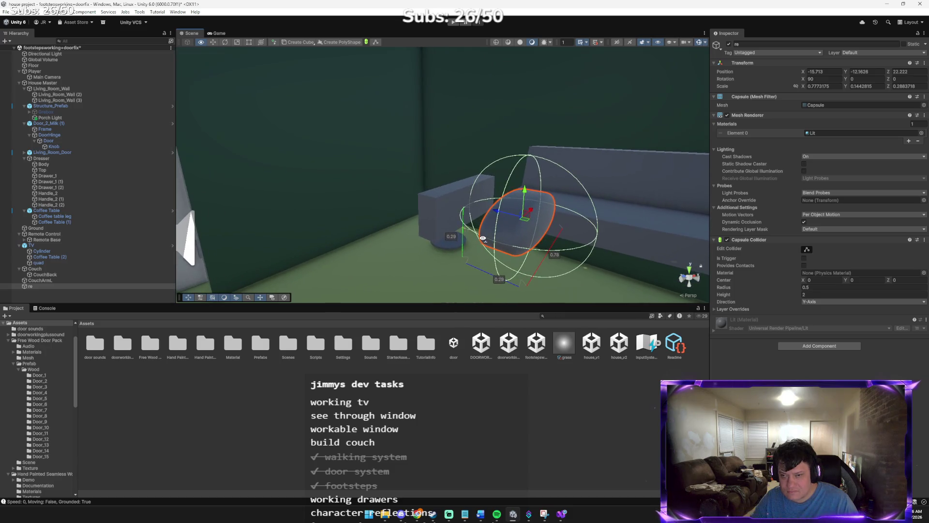
click(446, 218)
key(Delete)
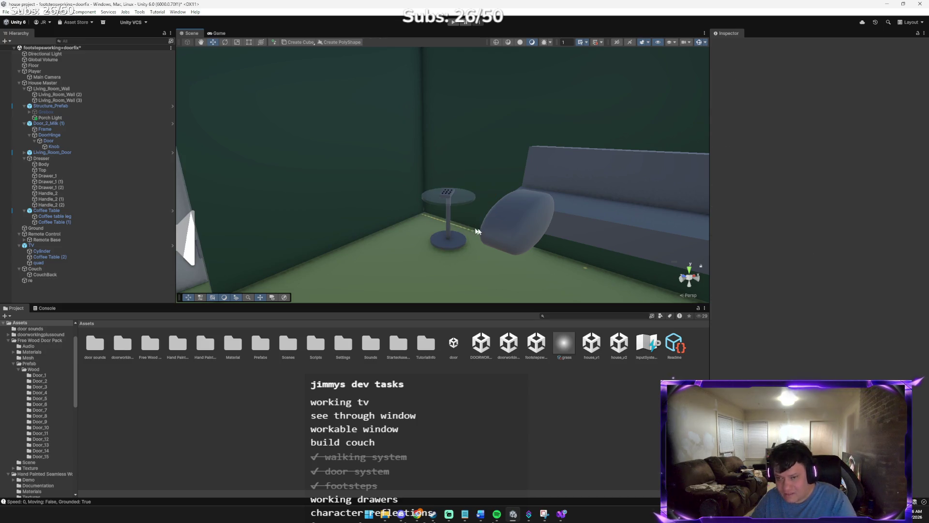
- Tilt capsule re a few degrees about X and move it onto the couch's left end
click(508, 234)
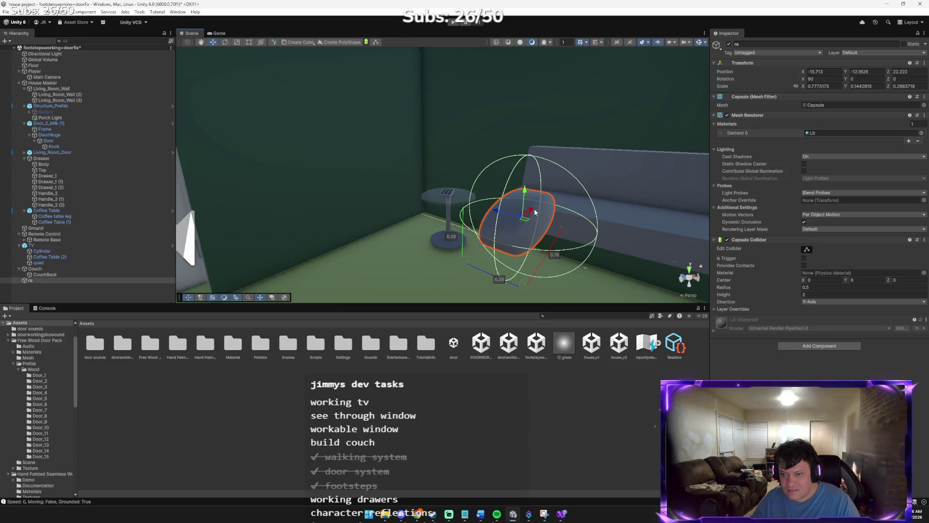
key(e)
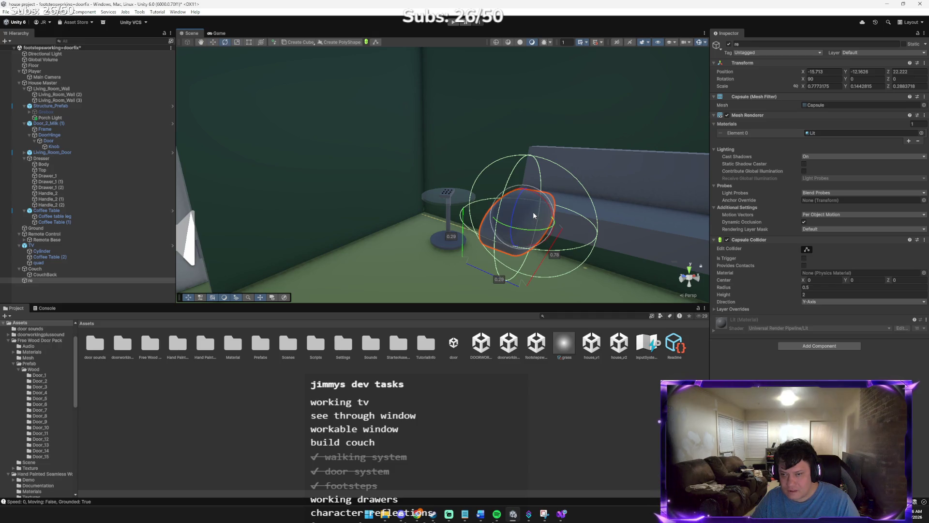
drag(536, 214, 537, 202)
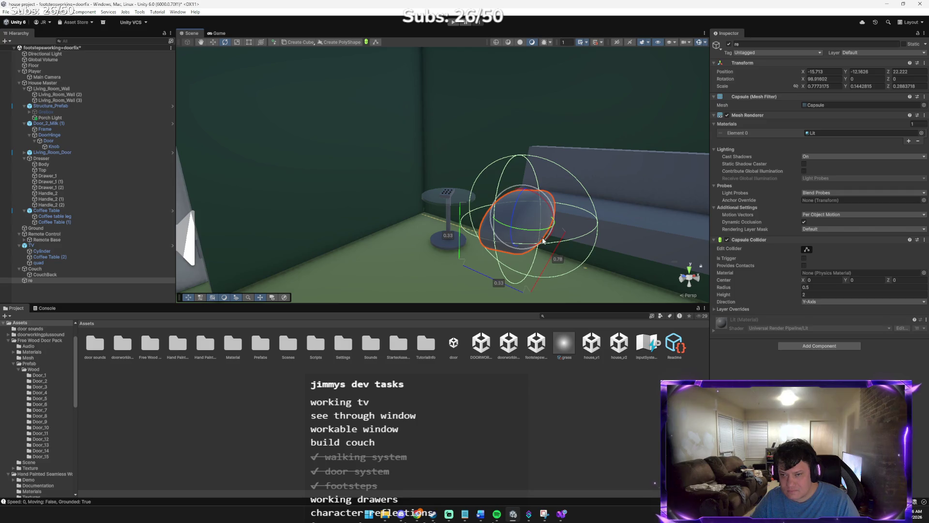
key(w)
mouse_move(526, 214)
mouse_down()
mouse_move(560, 166)
mouse_move(637, 135)
mouse_move(514, 190)
mouse_move(467, 186)
mouse_move(491, 188)
mouse_move(488, 235)
mouse_move(560, 197)
mouse_move(416, 191)
mouse_up()
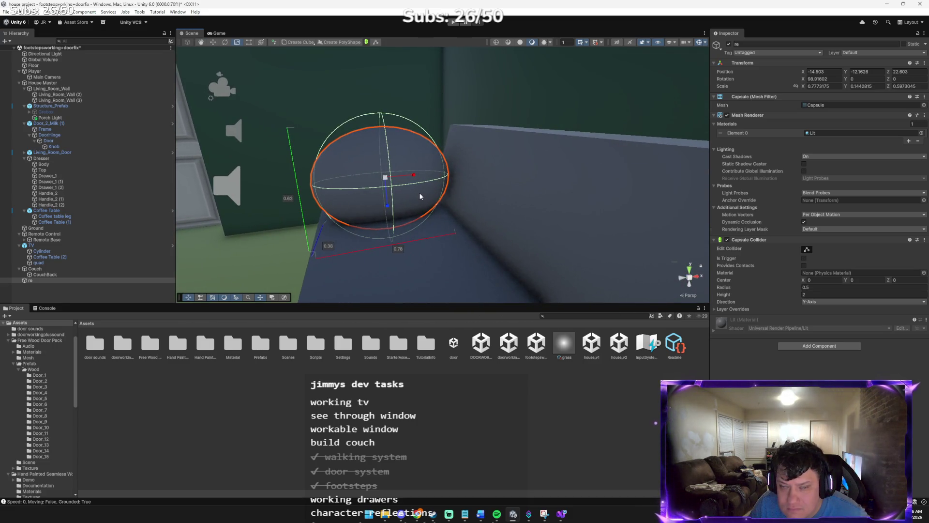
click(414, 178)
click(414, 181)
mouse_move(414, 179)
mouse_down()
mouse_move(381, 156)
mouse_move(381, 192)
mouse_up()
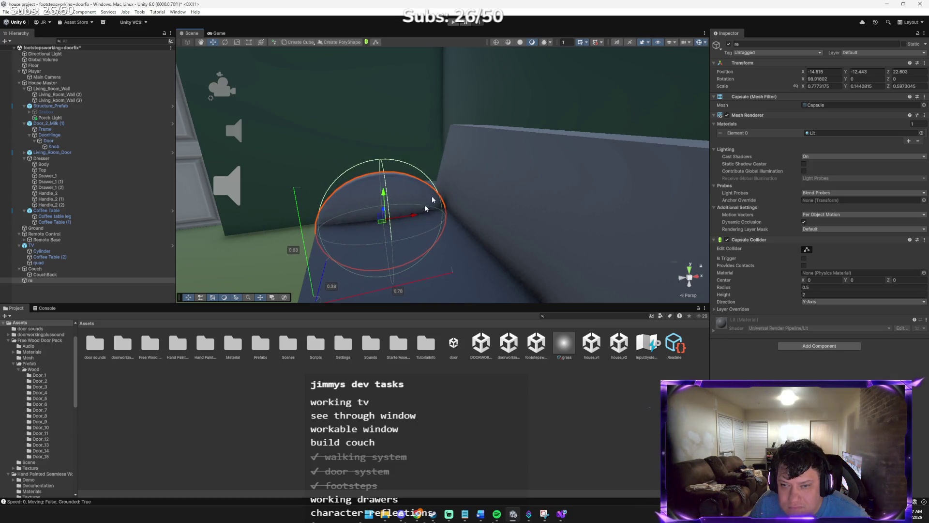
- Nudge the capsule armrest into its final position and reselect re
click(425, 143)
scroll(425, 166, down, 10)
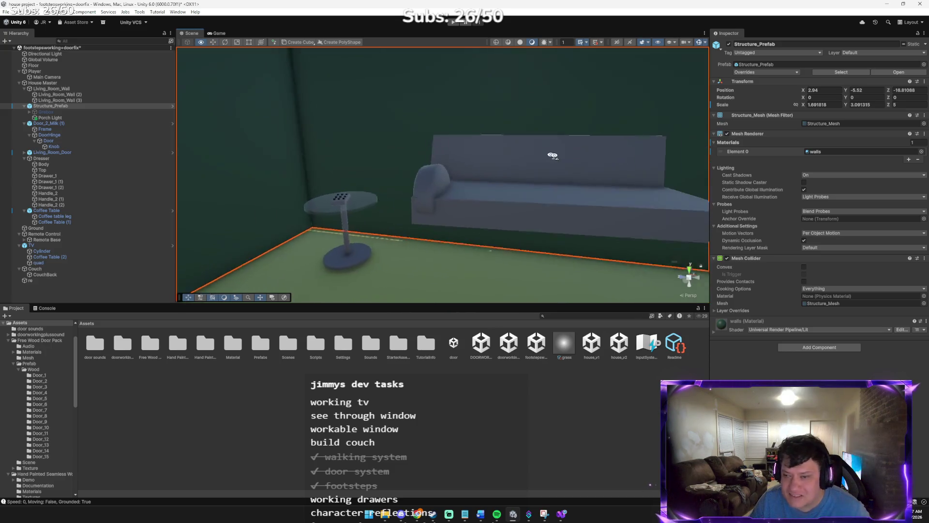
click(427, 173)
drag(429, 175, 427, 174)
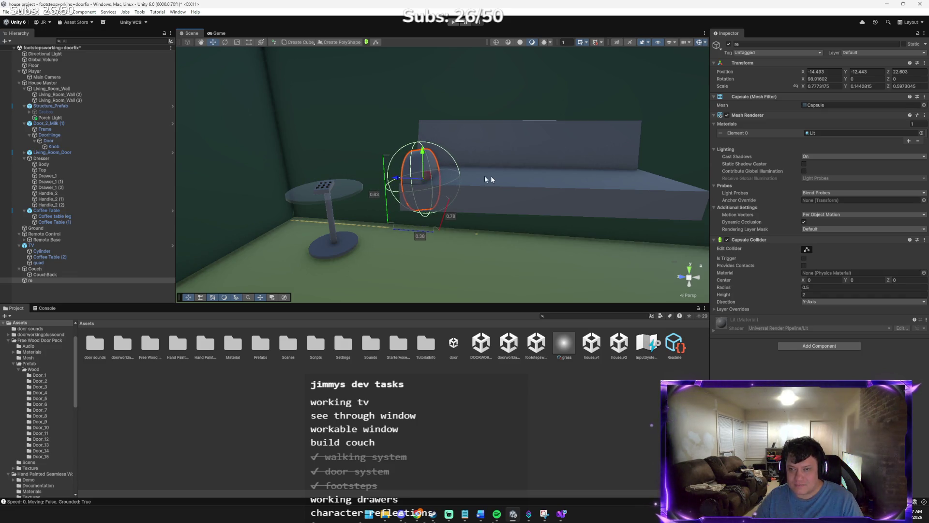
click(513, 194)
click(357, 130)
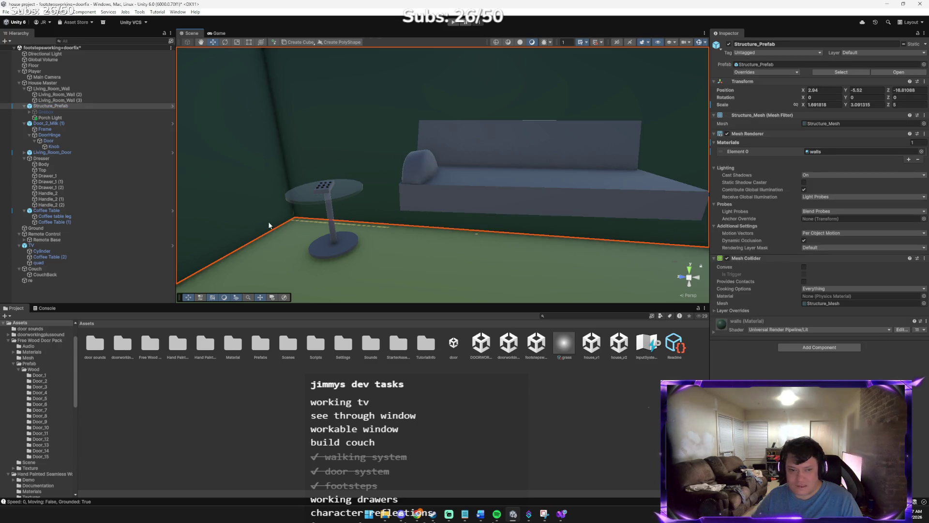
click(41, 283)
click(44, 281)
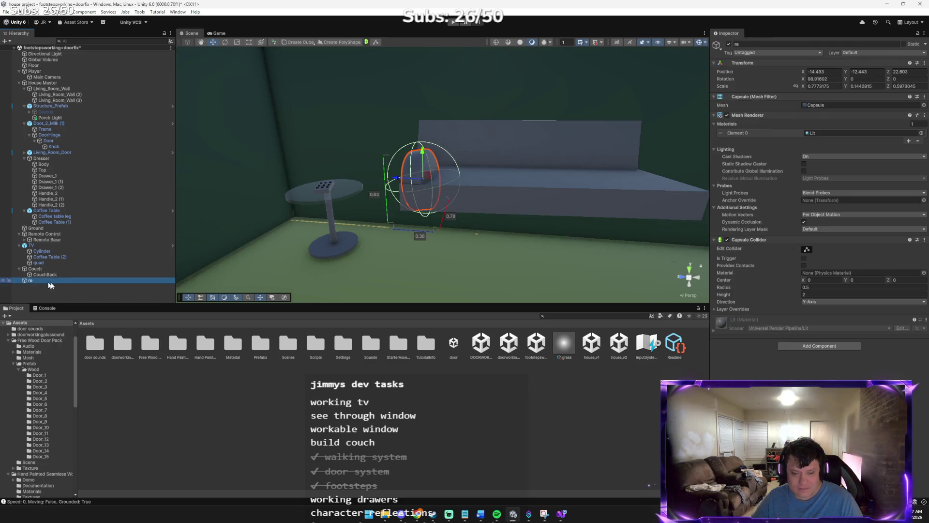
- Duplicate capsule re and move the copy to the couch's right end
key(ctrl+d)
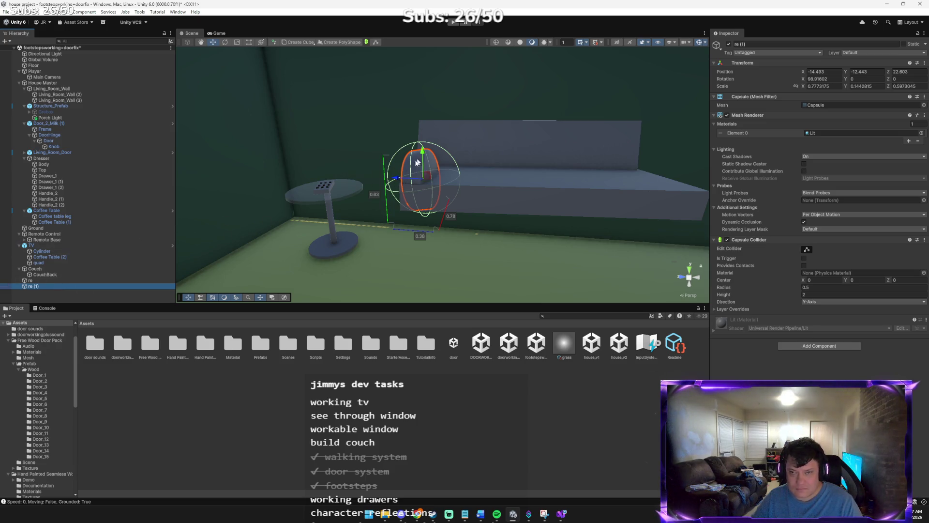
mouse_move(397, 178)
mouse_down()
mouse_move(612, 172)
mouse_move(460, 195)
mouse_move(438, 189)
mouse_move(487, 199)
mouse_up()
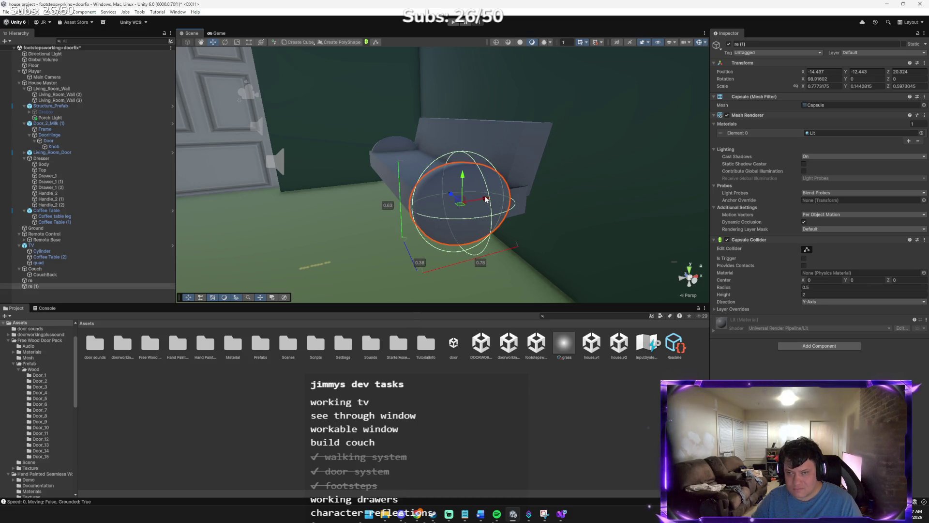
mouse_move(409, 190)
mouse_down()
mouse_move(531, 191)
mouse_move(510, 174)
mouse_move(548, 165)
mouse_up()
scroll(564, 192, up, 5)
- Nudge the re (1) armrest snugly against the couch side, then zoom back out
key(e)
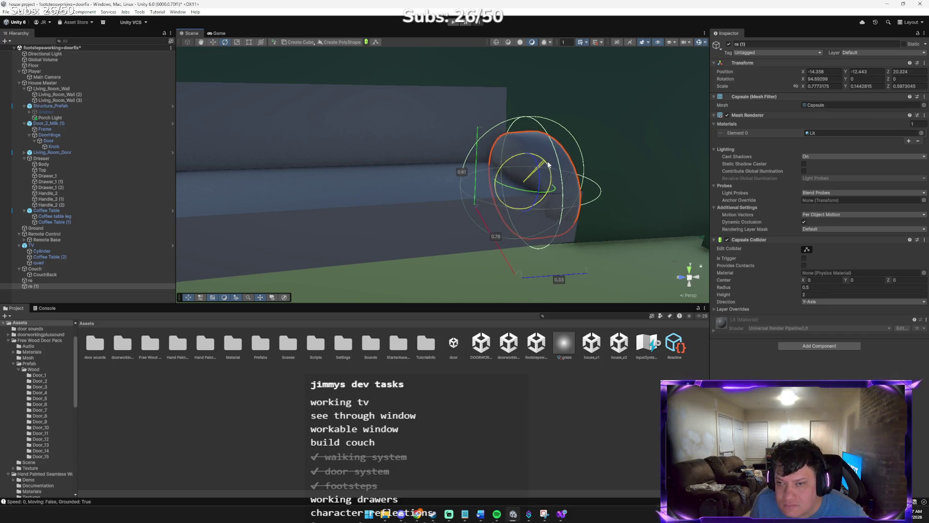
click(501, 186)
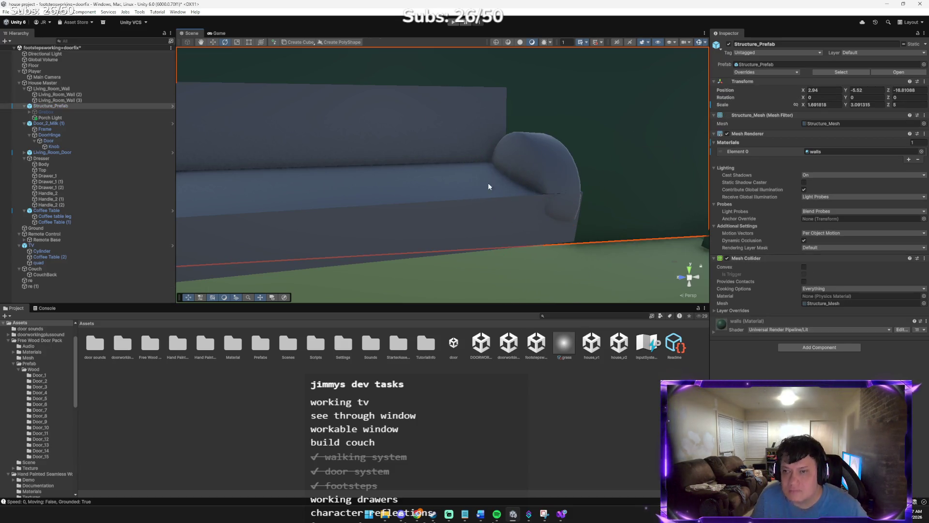
click(541, 168)
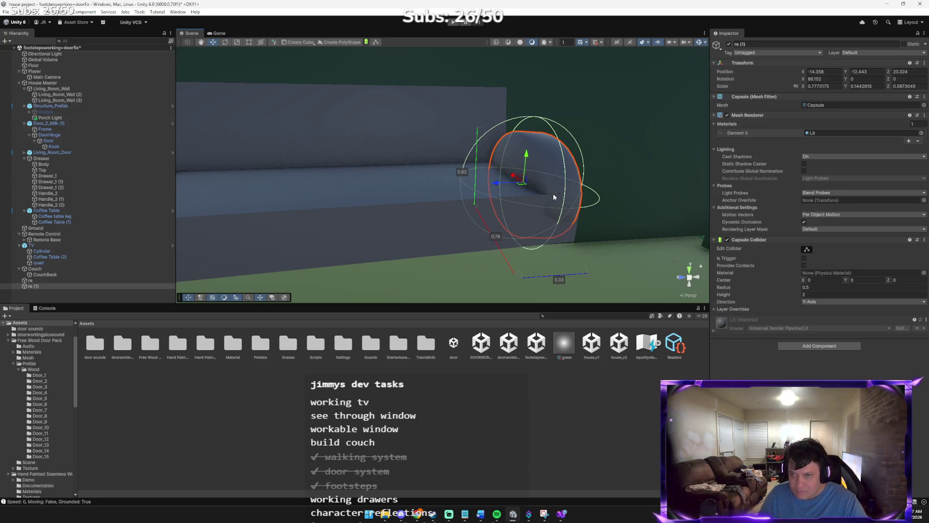
drag(514, 176, 512, 174)
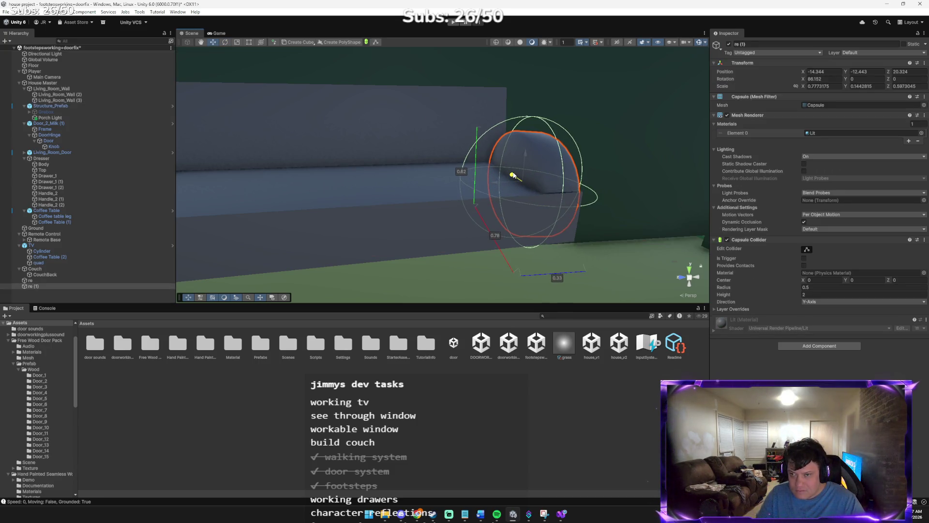
click(650, 159)
scroll(605, 173, down, 5)
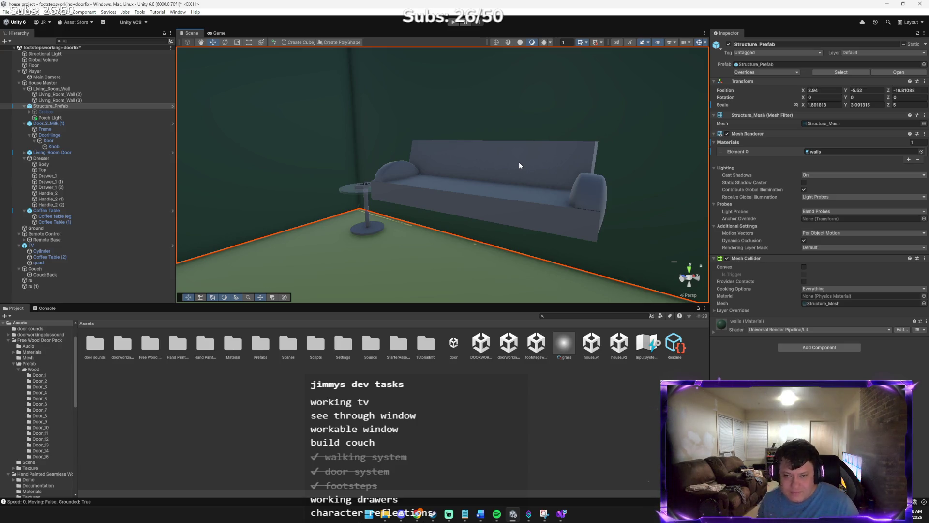
- Rename capsule re to CouchArmL
right_click(64, 280)
click(86, 225)
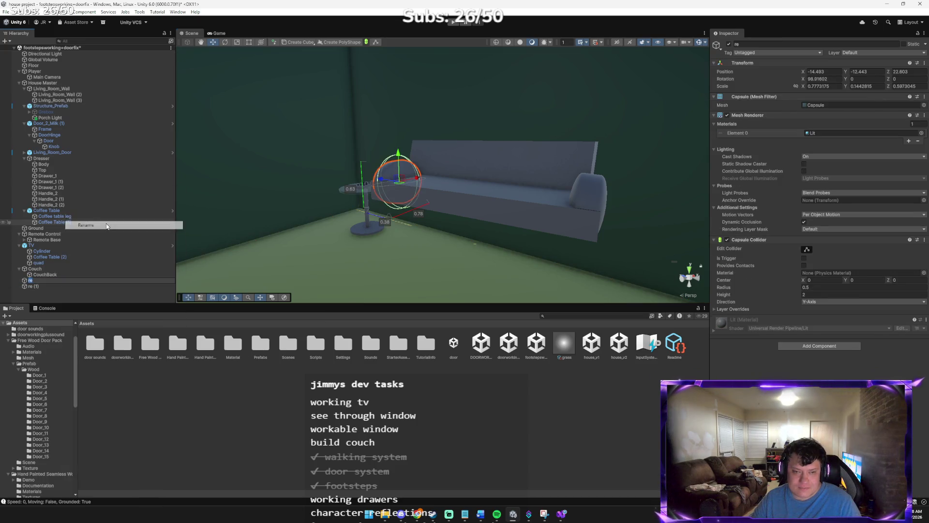
text(CouchAr)
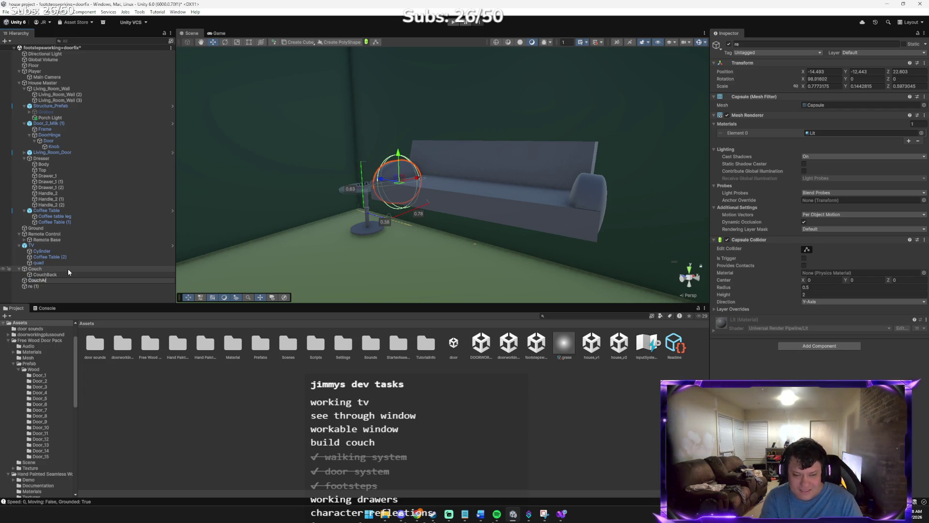
text(mL)
key(Return)
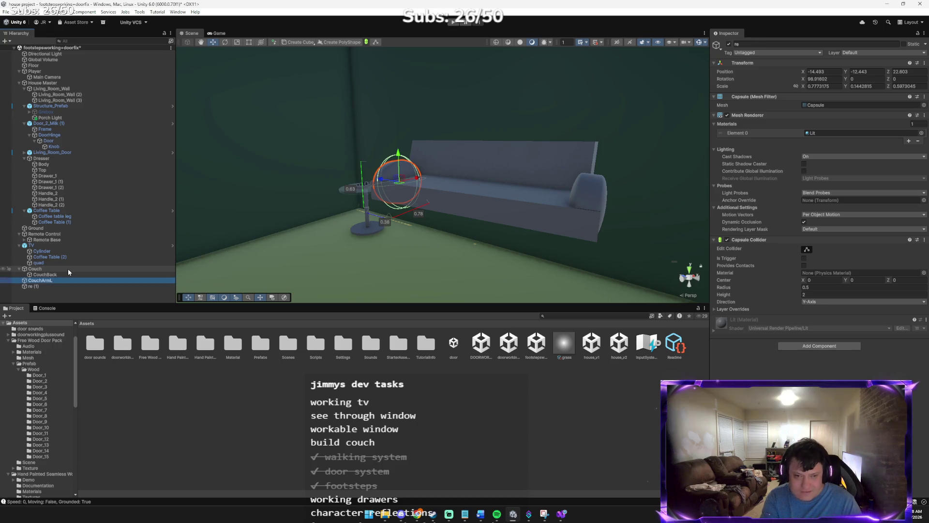
- Rename capsule re (1) to CouchArmR
click(45, 287)
right_click(45, 287)
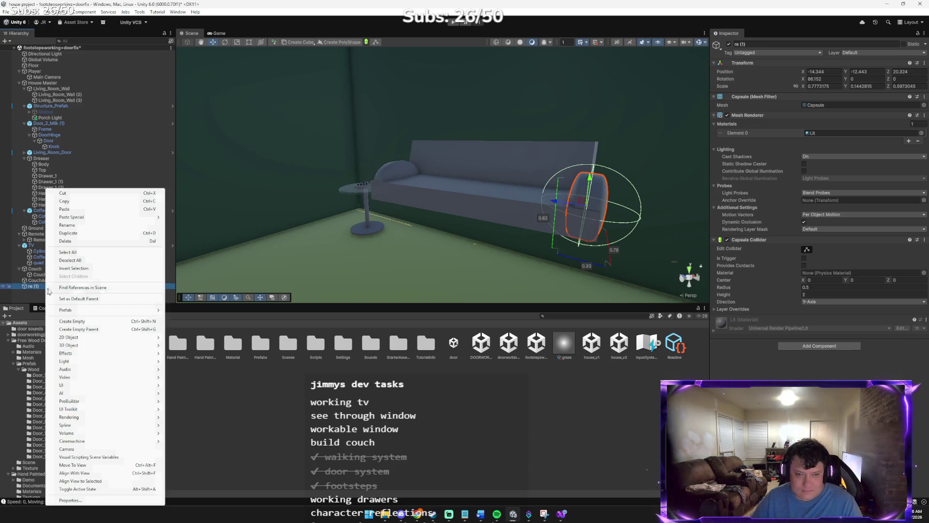
click(77, 224)
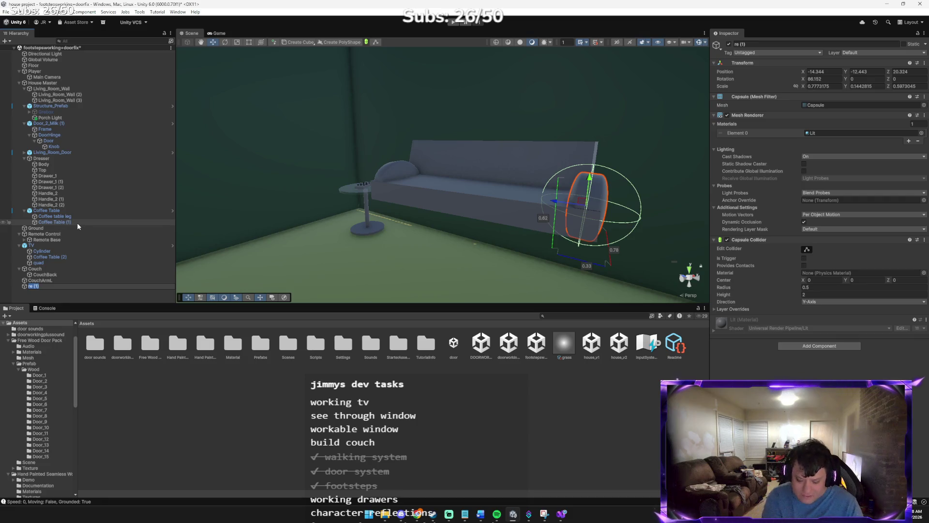
text(CouchArmR)
key(Return)
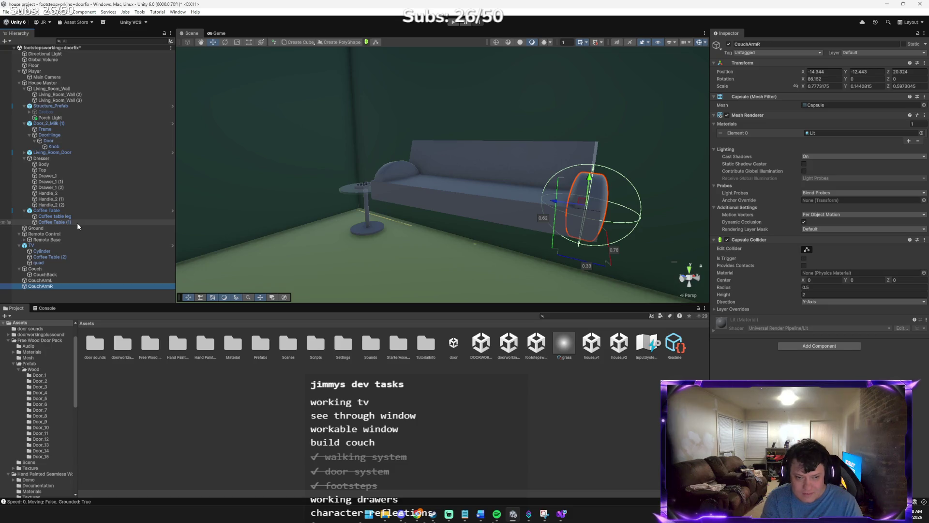
click(301, 221)
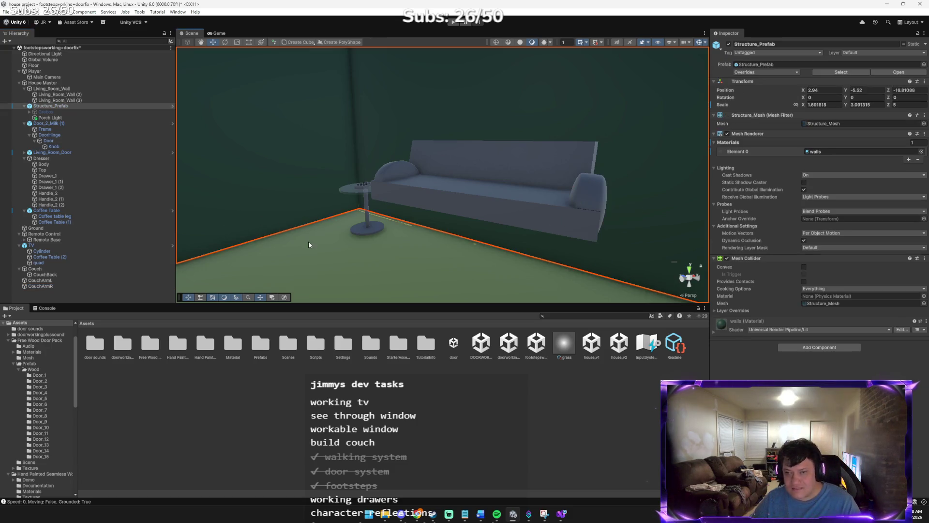
mouse_move(320, 155)
mouse_down()
mouse_move(400, 192)
mouse_move(423, 164)
mouse_move(408, 190)
mouse_up()
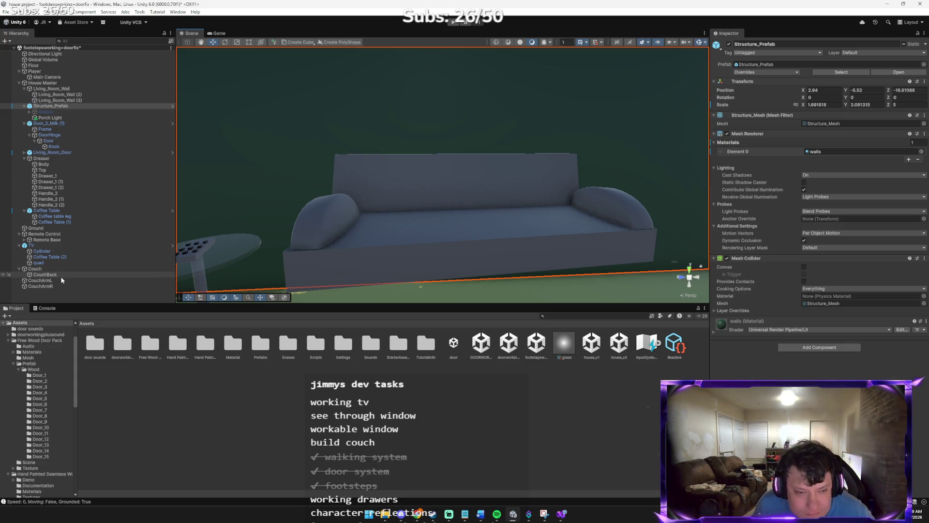
- Bring up the Couch object's Hierarchy options to add a child object
right_click(46, 269)
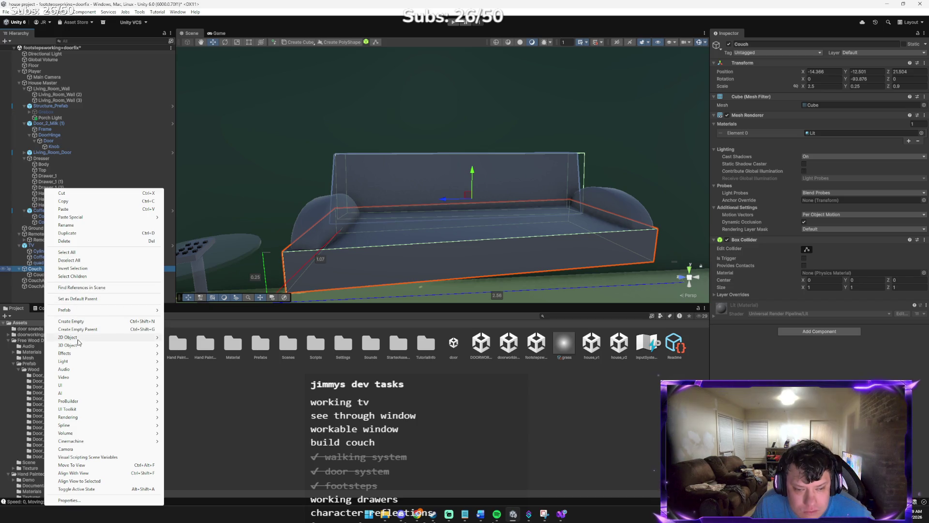
- Add a cylinder under Couch named CouchLegTopLeft
mouse_move(76, 347)
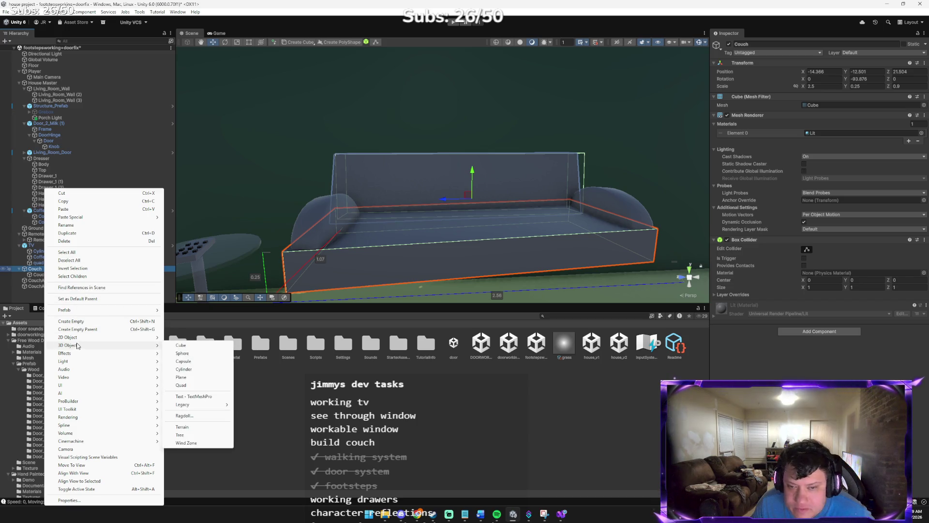
click(183, 370)
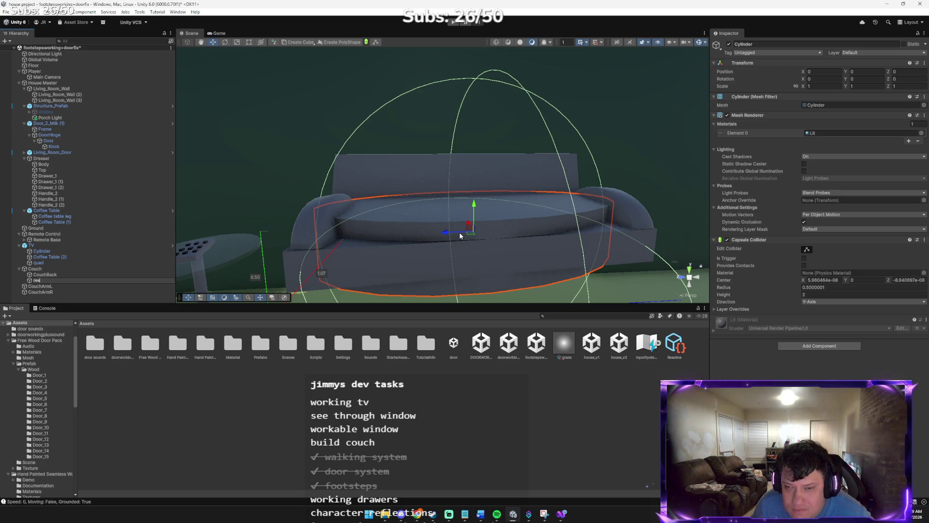
text(cou)
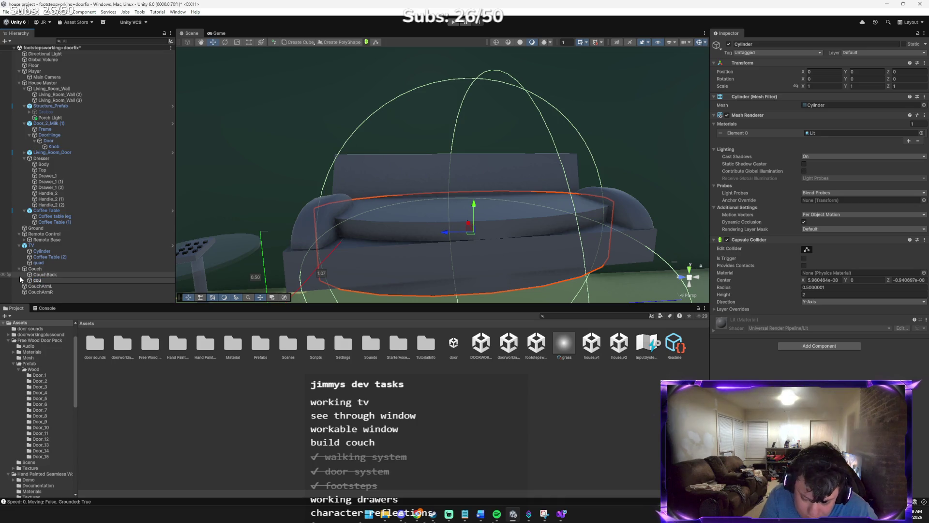
text(C)
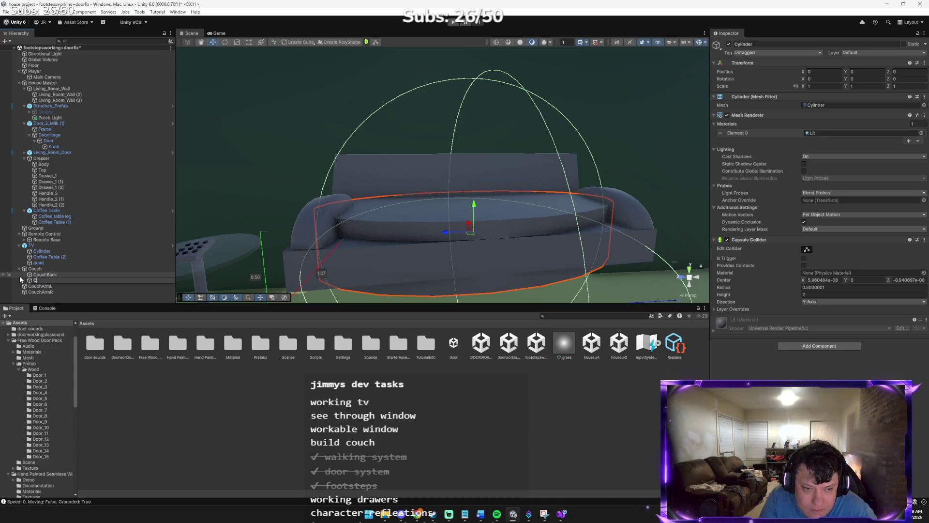
text(ouse)
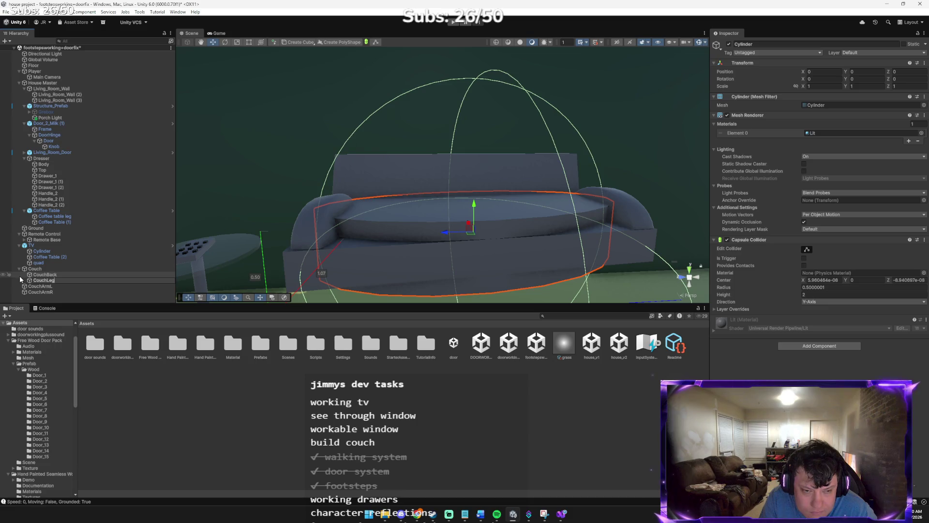
text(1)
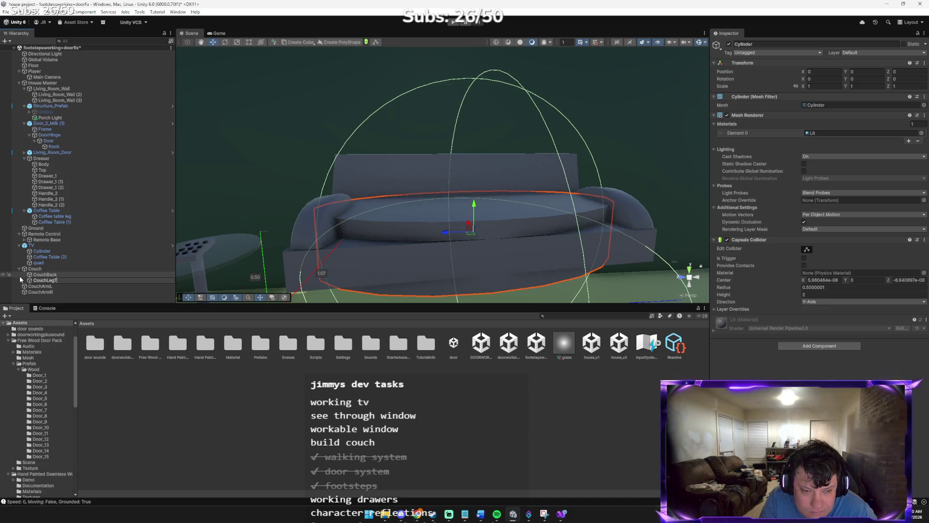
text(R)
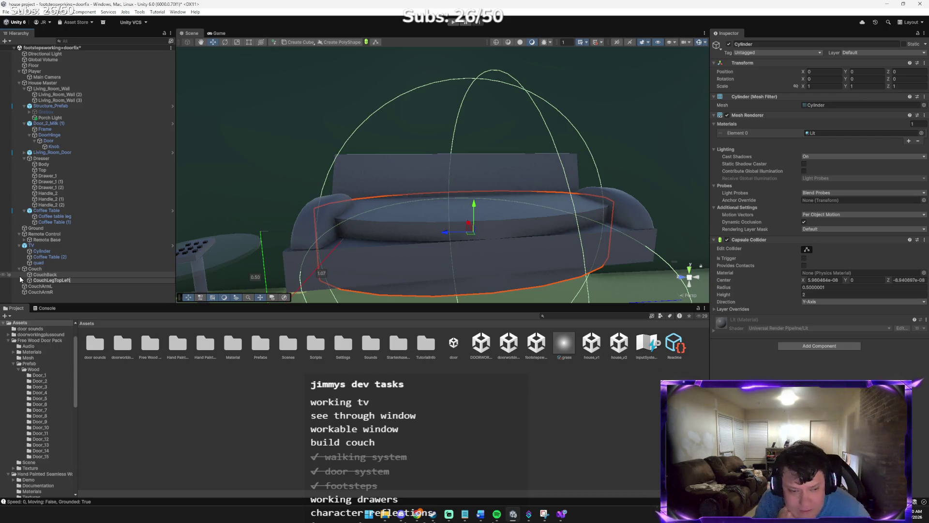
key(Return)
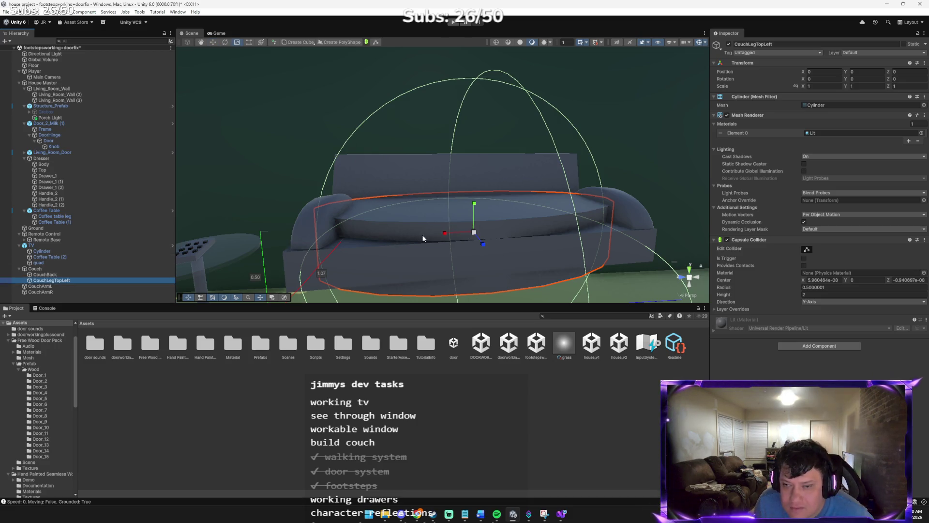
- Scale CouchLegTopLeft down to about 0.016 × 0.34 × 0.081 as a thin, short leg
mouse_move(469, 224)
mouse_down()
mouse_move(490, 259)
mouse_move(464, 257)
mouse_move(553, 247)
mouse_move(484, 236)
mouse_move(524, 236)
mouse_move(491, 249)
mouse_up()
key(r)
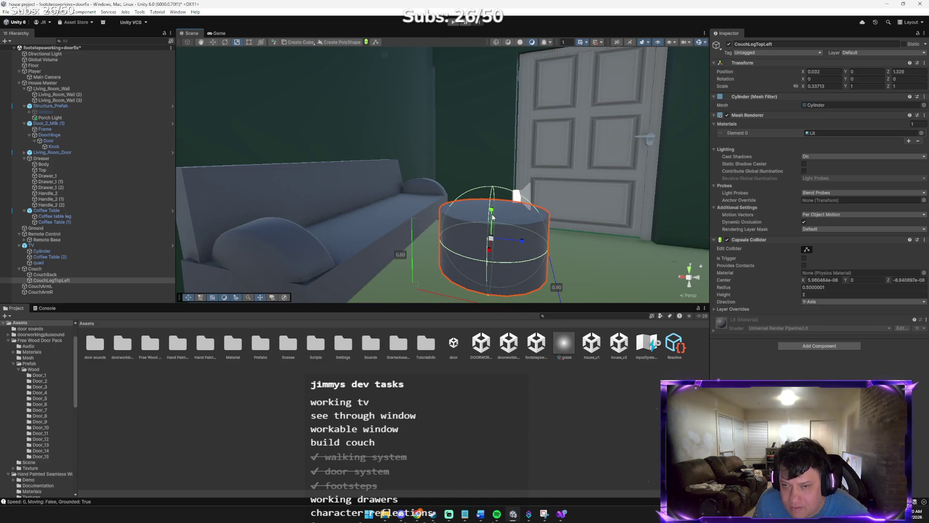
drag(522, 242, 388, 233)
scroll(388, 234, up, 4)
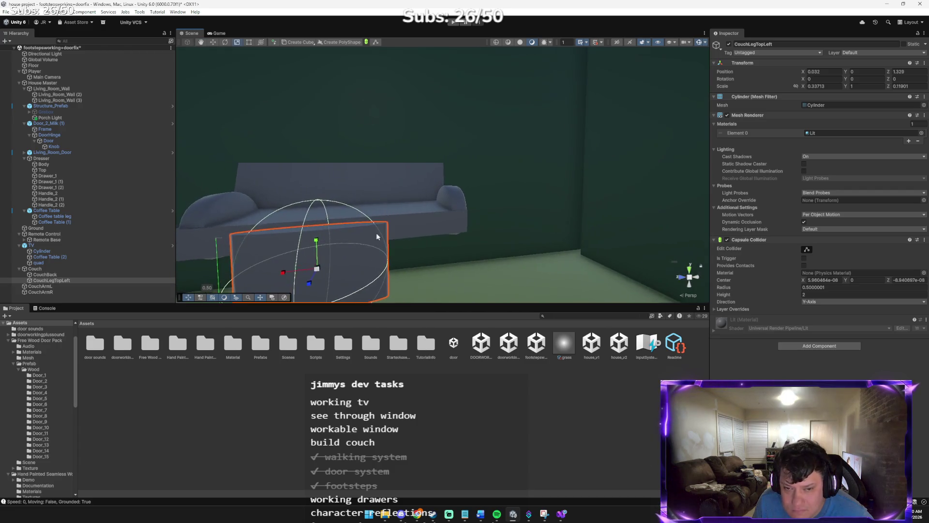
drag(282, 273, 306, 272)
scroll(304, 267, down, 4)
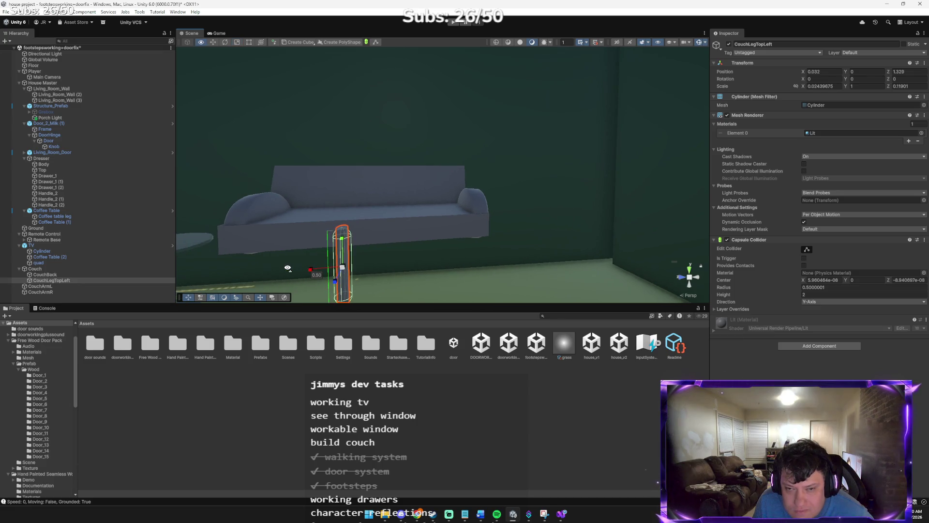
mouse_move(378, 193)
mouse_down()
mouse_move(376, 212)
mouse_move(533, 246)
mouse_move(429, 240)
mouse_move(410, 250)
mouse_up()
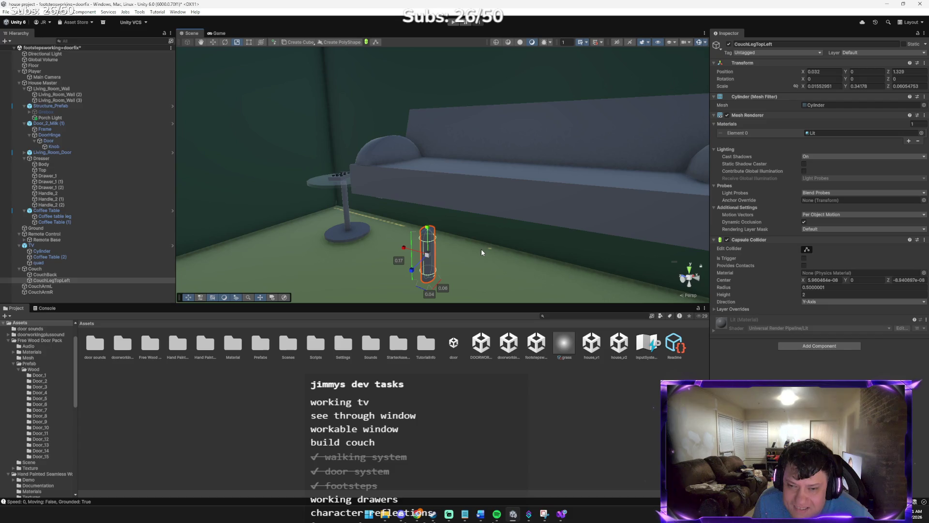
- Duplicate the CouchLegTopLeft leg with Ctrl+D and delete the extra copy
key(w)
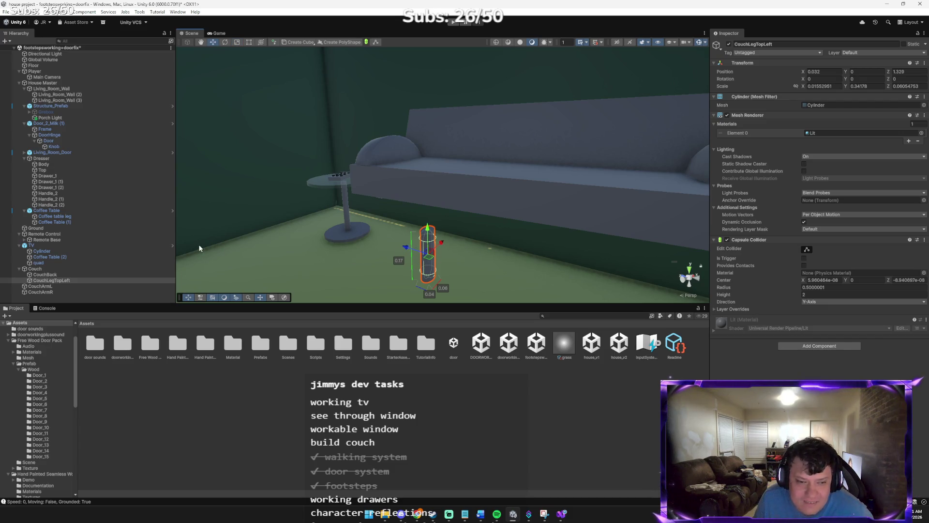
key(ctrl+d)
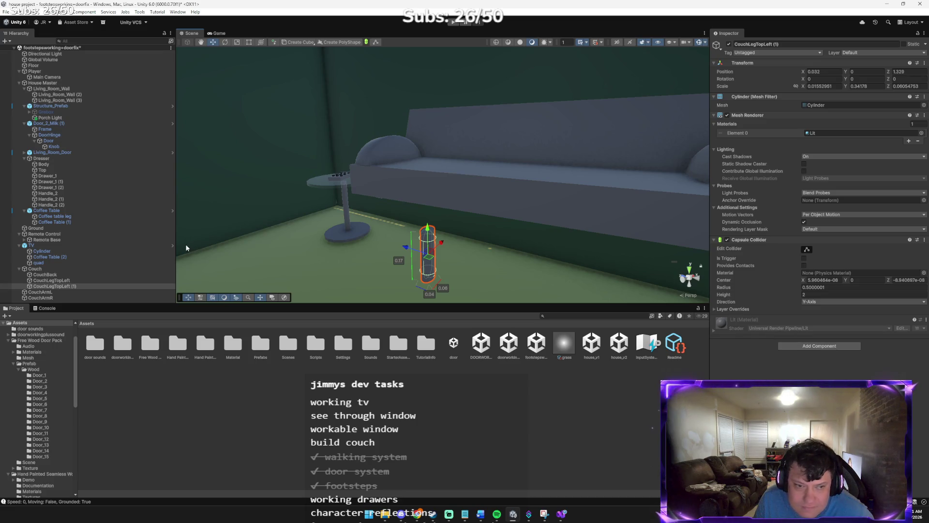
key(ctrl+d)
key(ctrl+d)
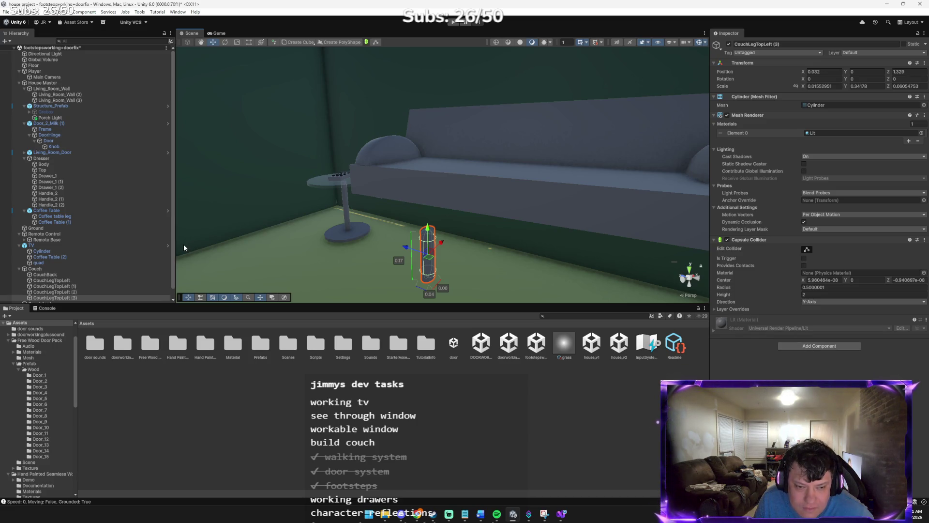
key(ctrl+d)
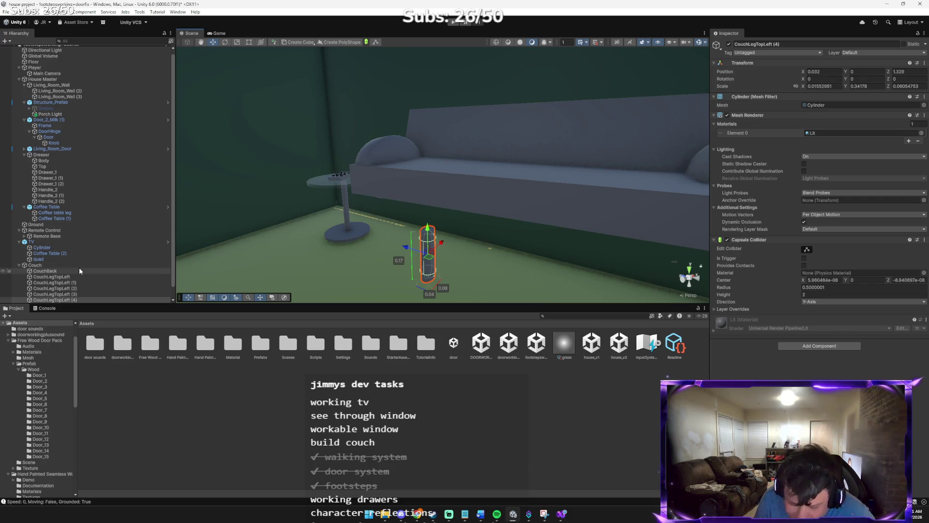
key(Delete)
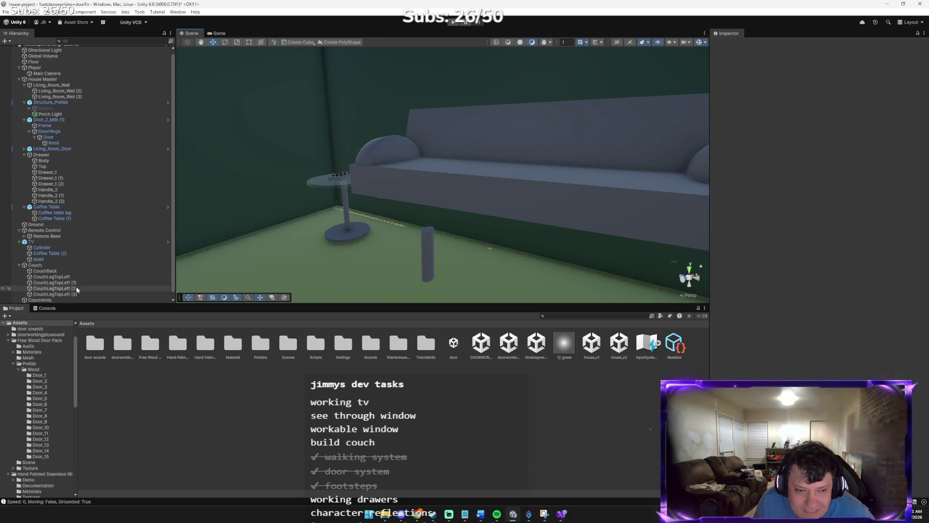
- Move CouchLegTopLeft (3) under the couch's left corner, to about (0.4884, -0.462, 0.455)
click(76, 294)
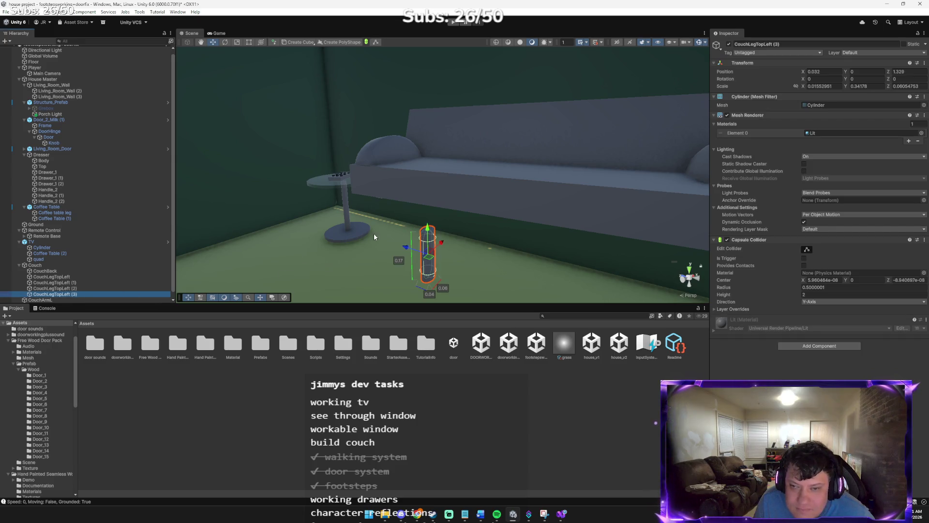
mouse_move(403, 251)
mouse_down()
mouse_move(306, 206)
mouse_move(398, 205)
mouse_up()
scroll(398, 205, up, 5)
scroll(399, 205, down, 5)
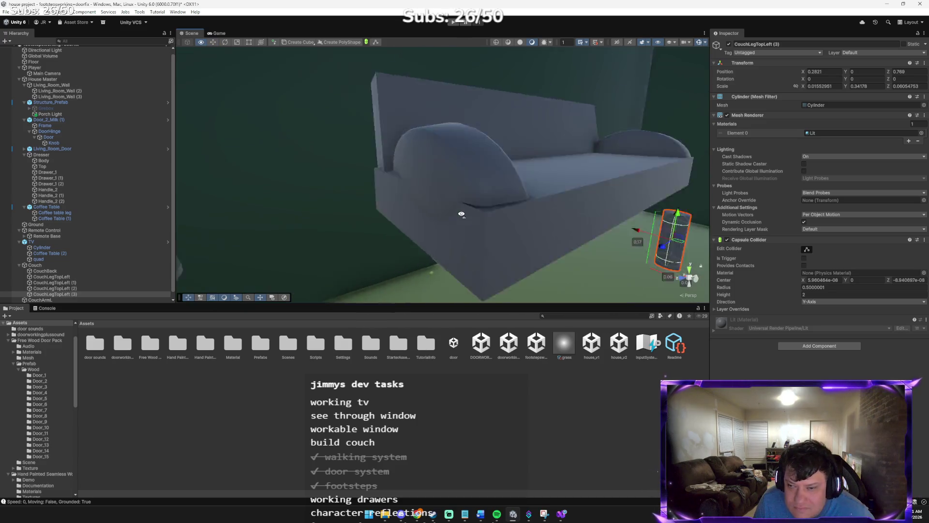
mouse_move(489, 225)
mouse_down()
mouse_move(399, 239)
mouse_move(394, 231)
mouse_move(354, 266)
mouse_move(532, 241)
mouse_move(574, 245)
mouse_up()
key(r)
key(w)
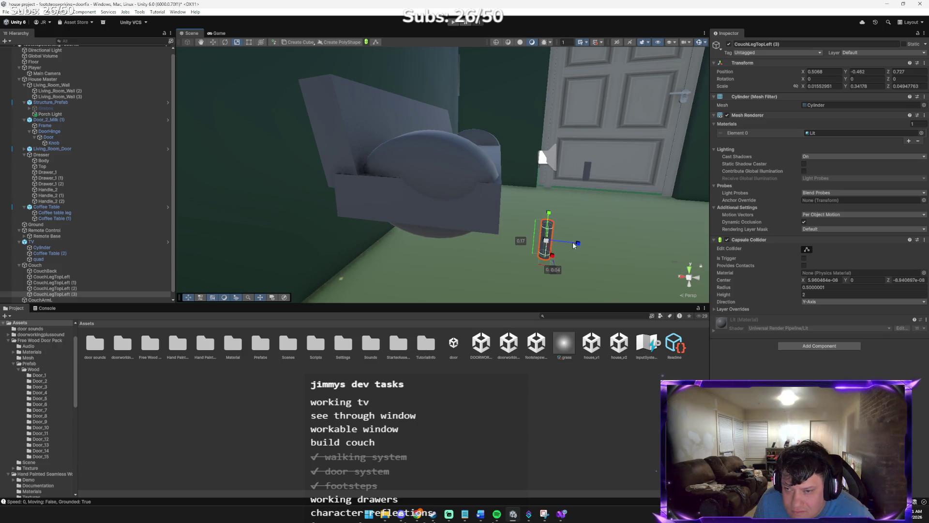
drag(518, 239, 428, 243)
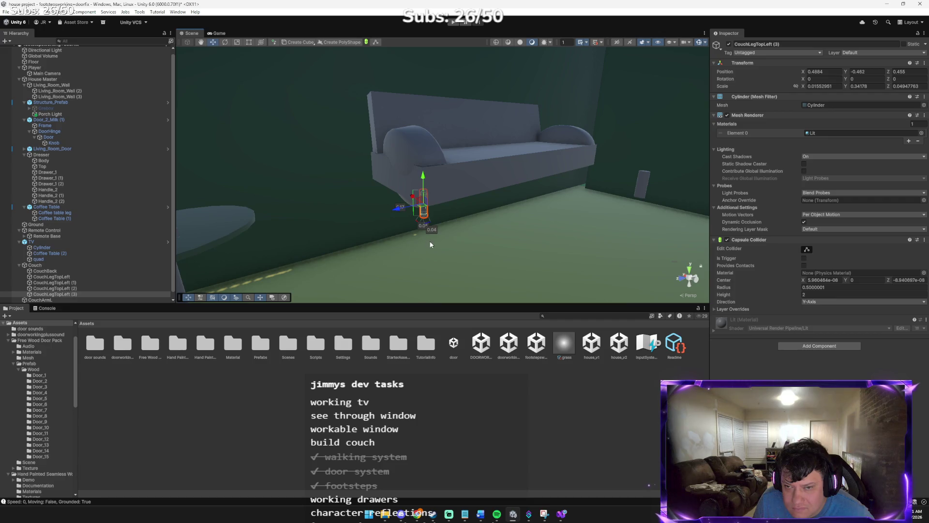
click(409, 149)
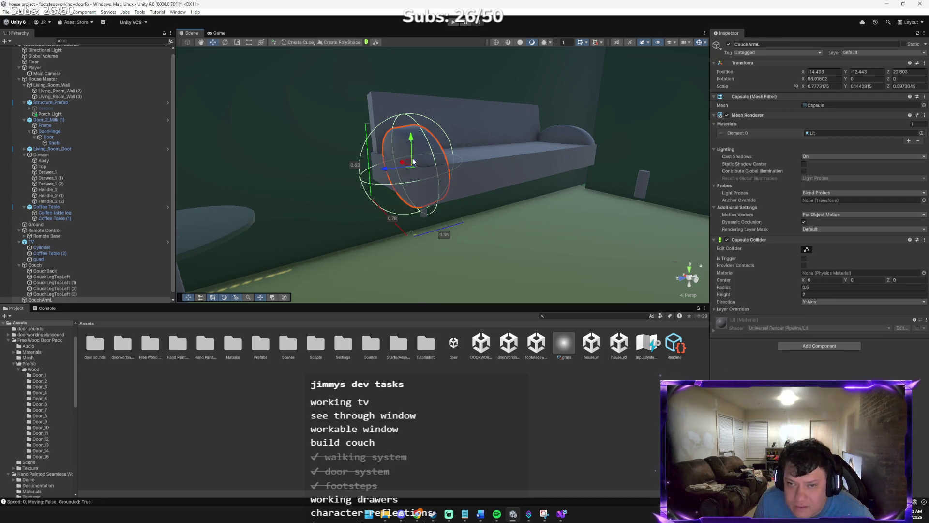
- Raise CouchArmL to Y -12.402 and CouchArmR to Y -12.418
drag(410, 153, 413, 134)
key(f)
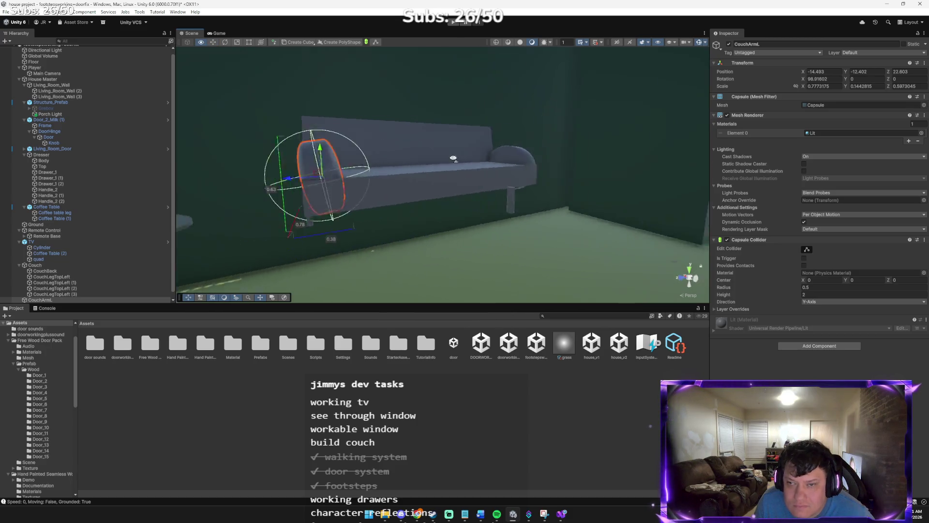
click(428, 133)
drag(447, 139, 450, 127)
alt+drag(451, 127, 385, 163)
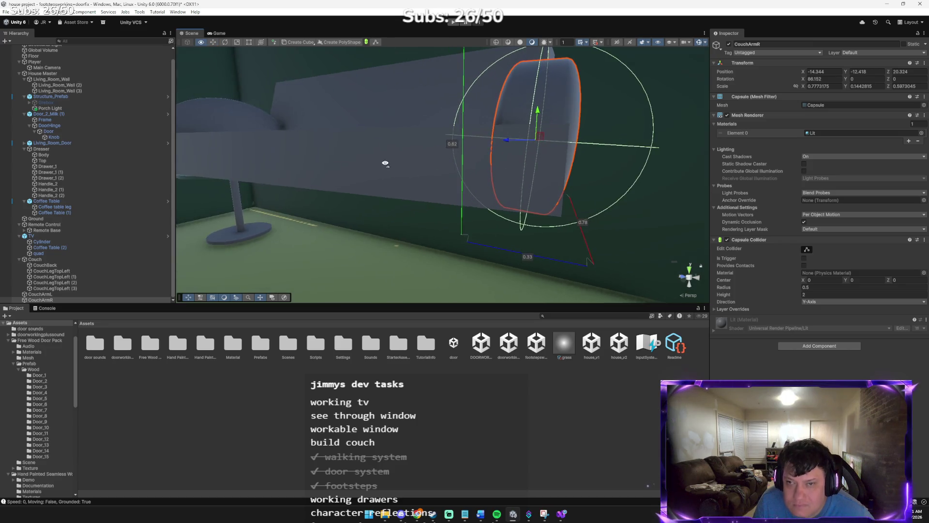
click(365, 156)
mouse_move(379, 242)
mouse_down()
mouse_move(551, 203)
mouse_move(503, 234)
mouse_move(526, 203)
mouse_up()
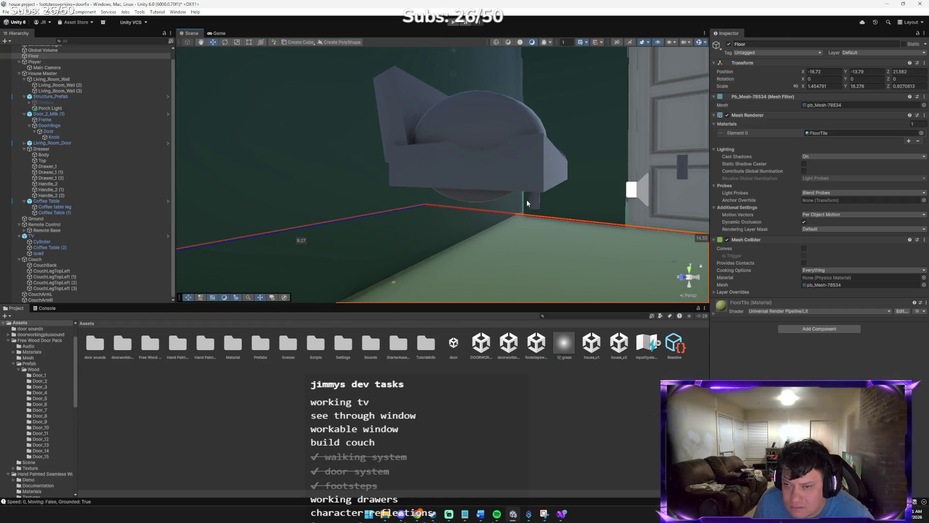
click(528, 200)
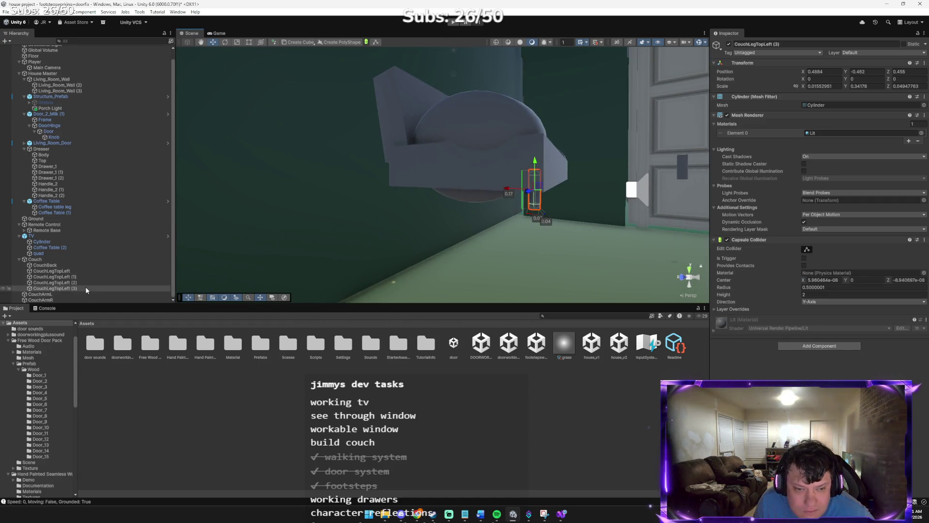
- Rename the fourth leg CouchLegTopLeft (3) to CouchLegTopLeft
right_click(87, 289)
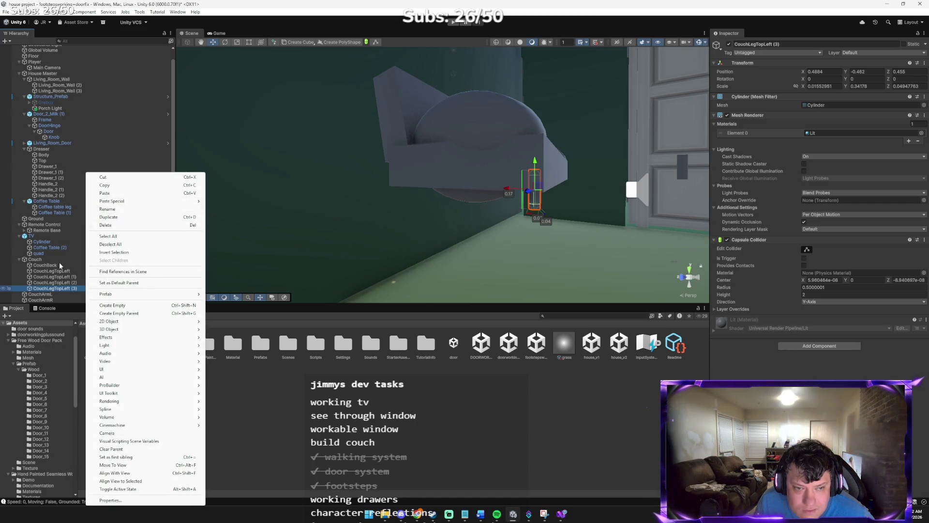
click(135, 209)
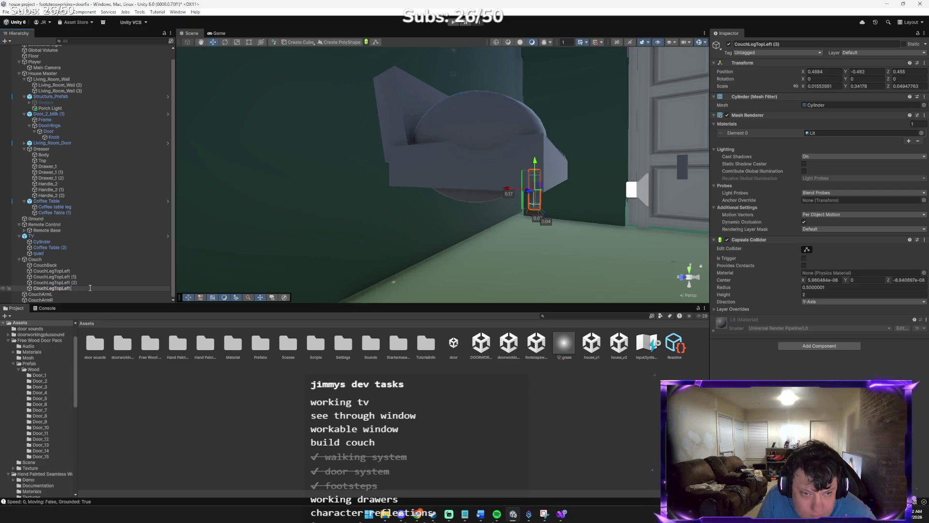
key(Return)
- Drag CouchLegTopLeft (2) under the couch's right end to about (-0.5145, -0.61, 0.387)
mouse_move(263, 263)
mouse_down()
mouse_move(334, 249)
mouse_move(266, 259)
mouse_up()
click(357, 246)
mouse_move(341, 254)
mouse_down()
mouse_move(411, 225)
mouse_move(294, 241)
mouse_move(251, 262)
mouse_move(364, 292)
mouse_move(392, 287)
mouse_move(352, 249)
mouse_move(447, 251)
mouse_up()
drag(501, 257, 505, 252)
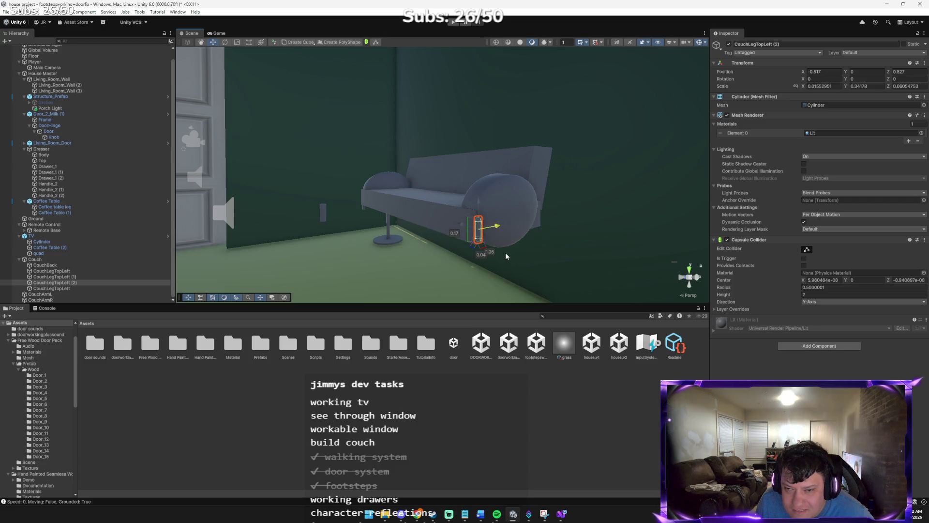
mouse_move(479, 202)
mouse_down()
mouse_move(493, 245)
mouse_move(488, 255)
mouse_move(573, 281)
mouse_move(554, 266)
mouse_move(561, 250)
mouse_up()
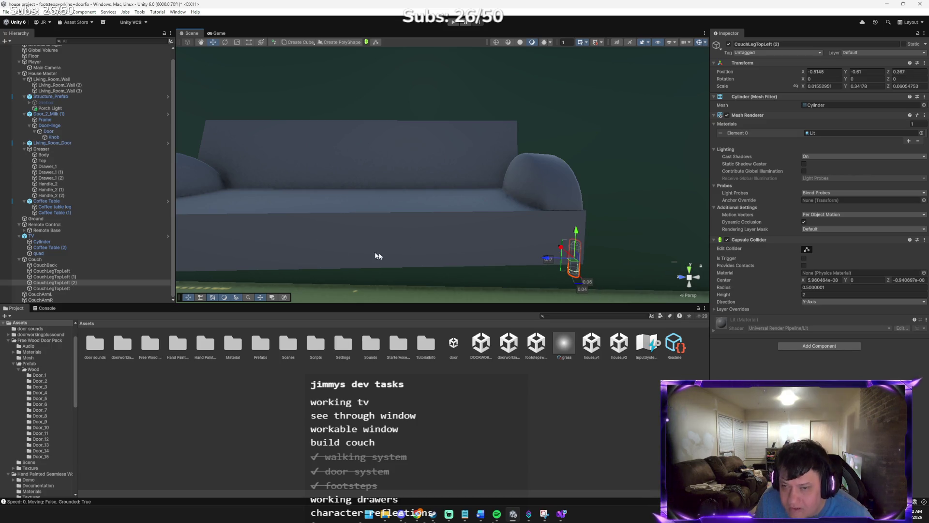
- Inspect the front-left leg's Position options, then select the couch back
drag(374, 248, 289, 245)
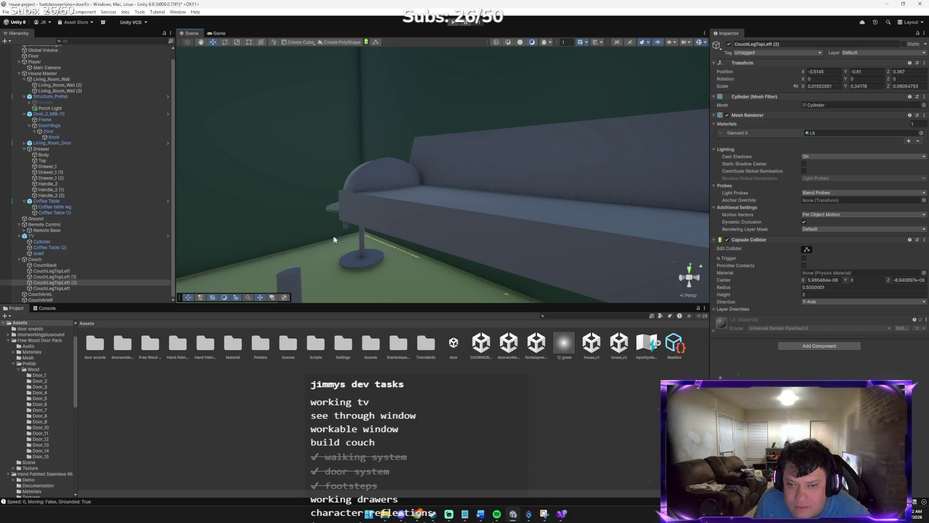
click(348, 229)
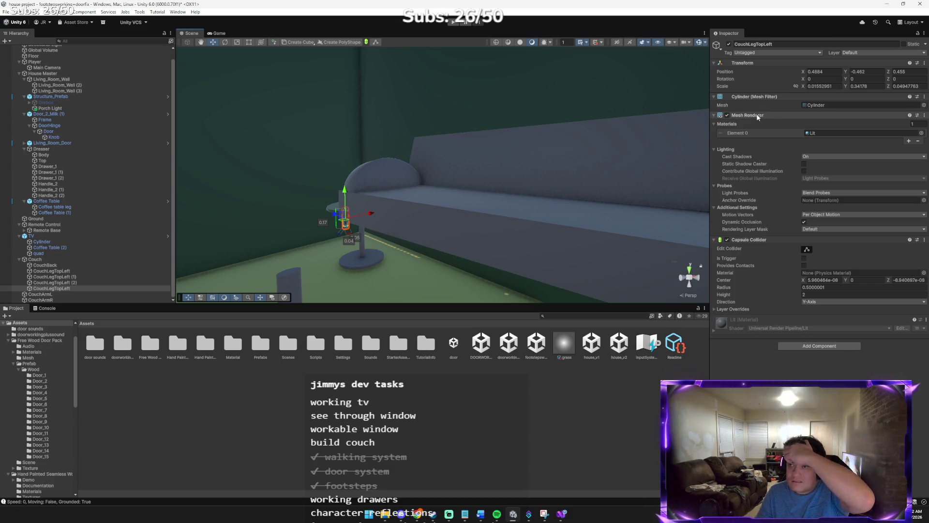
right_click(736, 73)
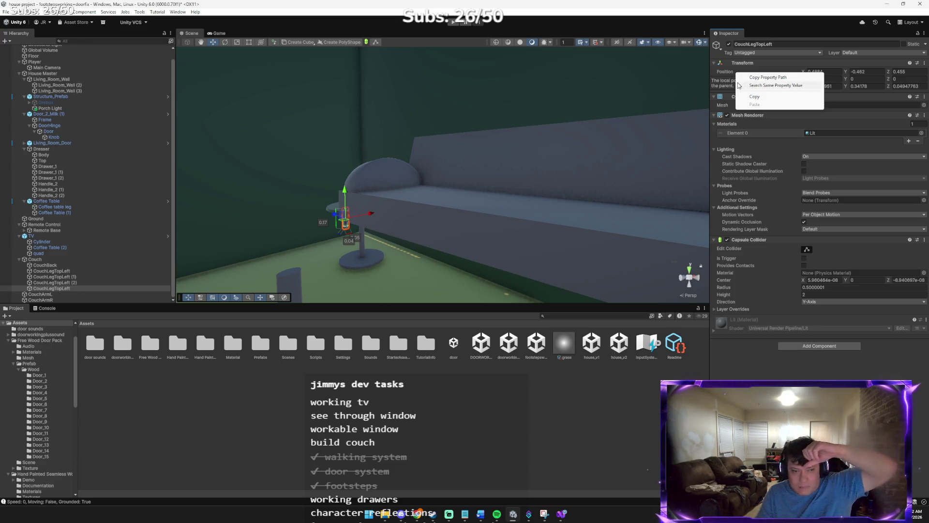
click(585, 142)
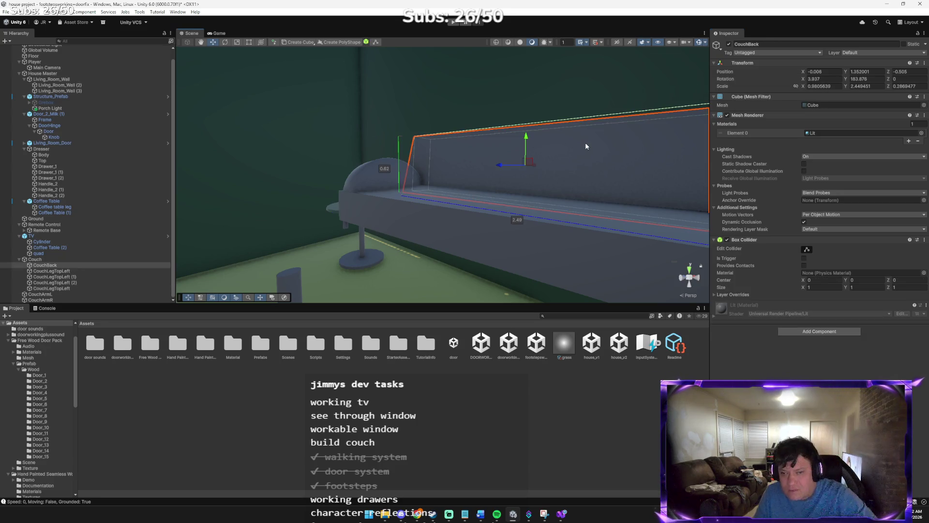
- Nudge CouchLegTopLeft (2) along the couch's length to about (-0.5029, -0.61, 0.365)
key(f)
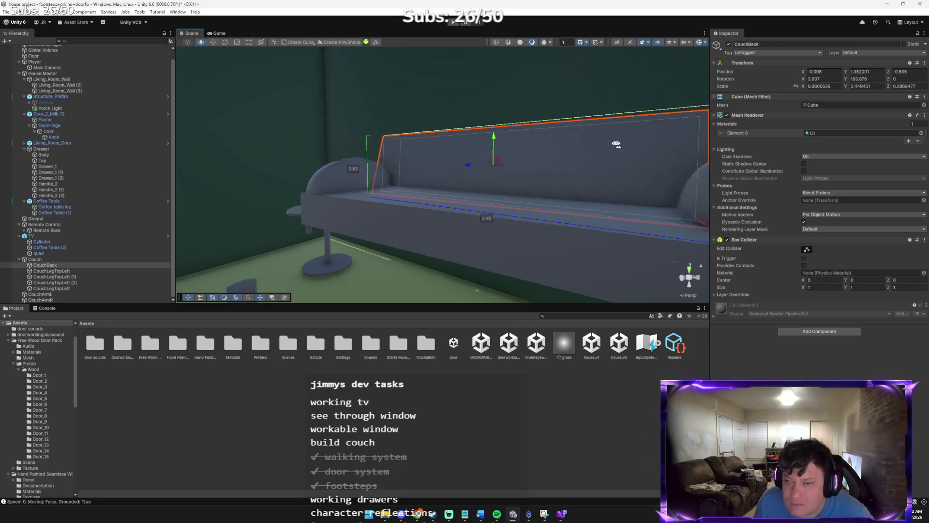
mouse_move(616, 144)
mouse_down()
mouse_move(655, 152)
mouse_move(624, 161)
mouse_up()
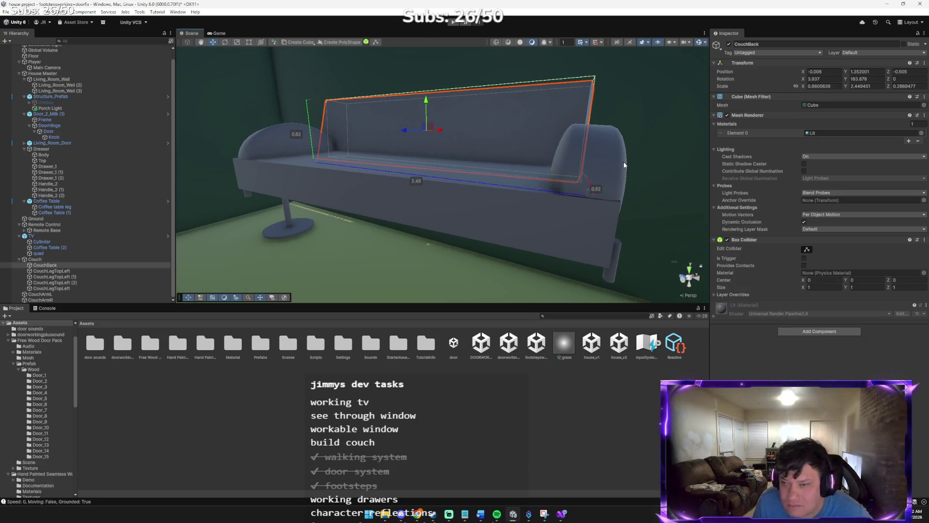
click(623, 252)
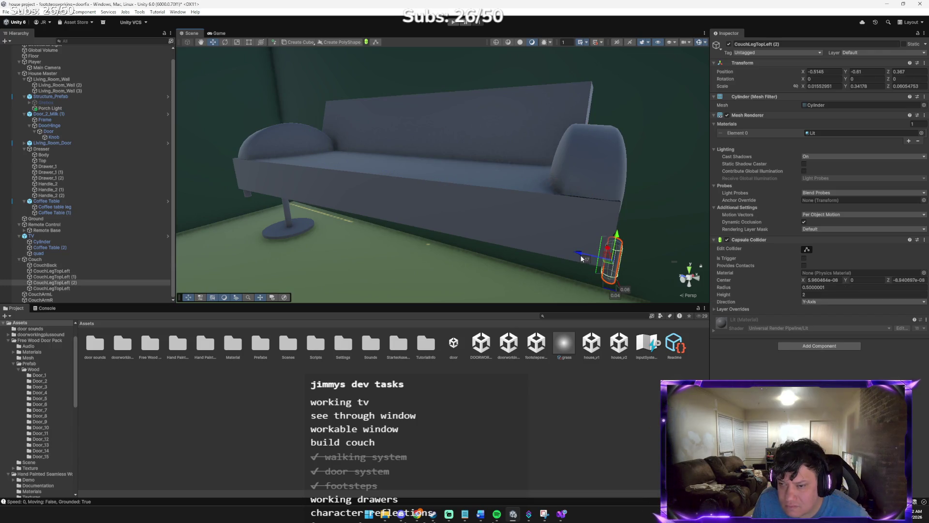
drag(579, 254, 572, 256)
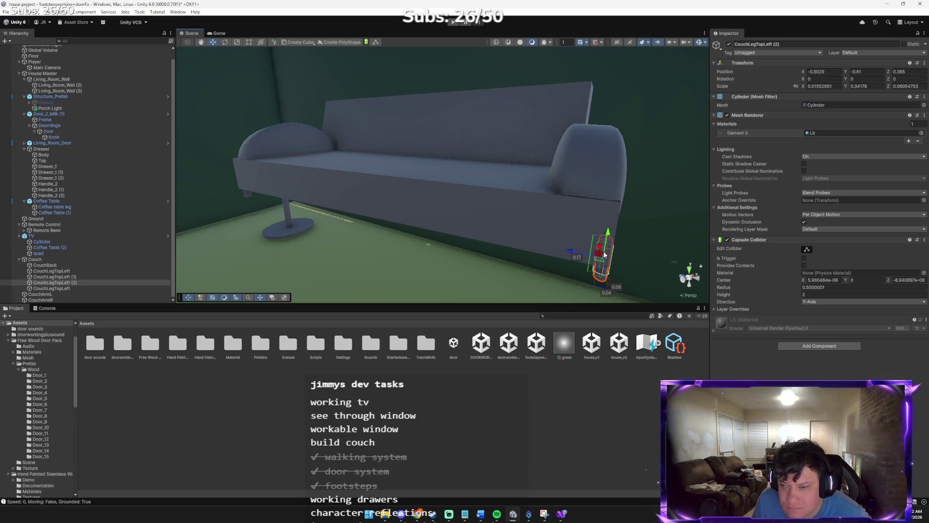
- Reselect leg (2) and drag the Scene/Inspector splitter left to widen the Inspector
click(248, 195)
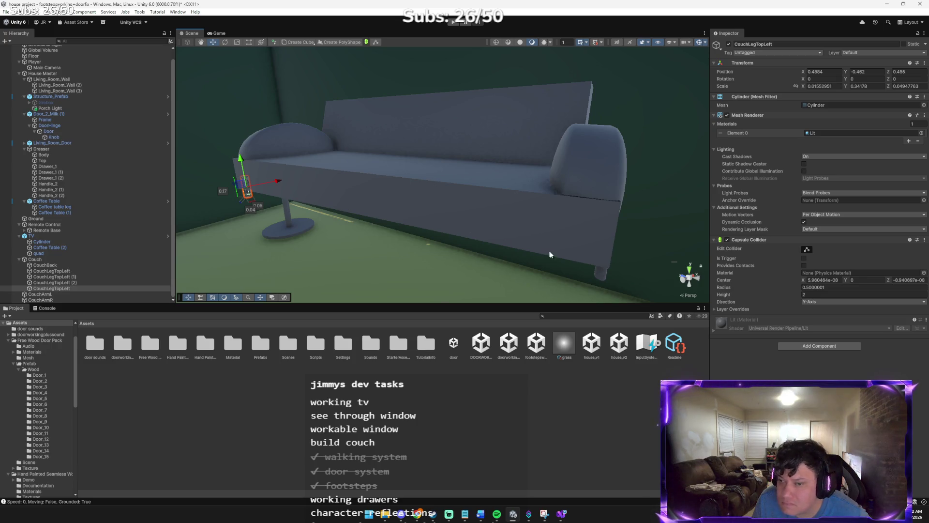
click(603, 271)
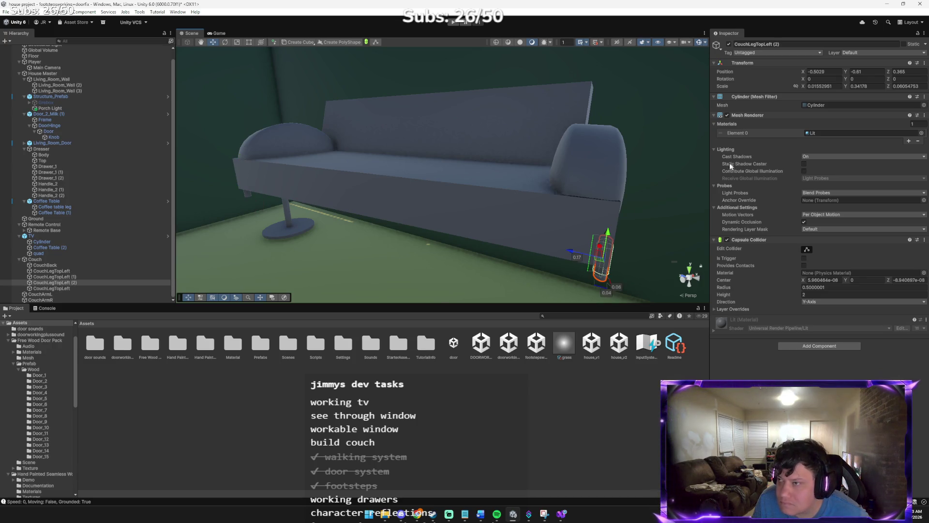
mouse_move(710, 179)
mouse_down()
mouse_move(567, 179)
mouse_move(656, 179)
mouse_up()
mouse_move(566, 182)
mouse_down()
mouse_move(481, 182)
mouse_move(425, 160)
mouse_move(382, 187)
mouse_move(437, 215)
mouse_move(443, 160)
mouse_up()
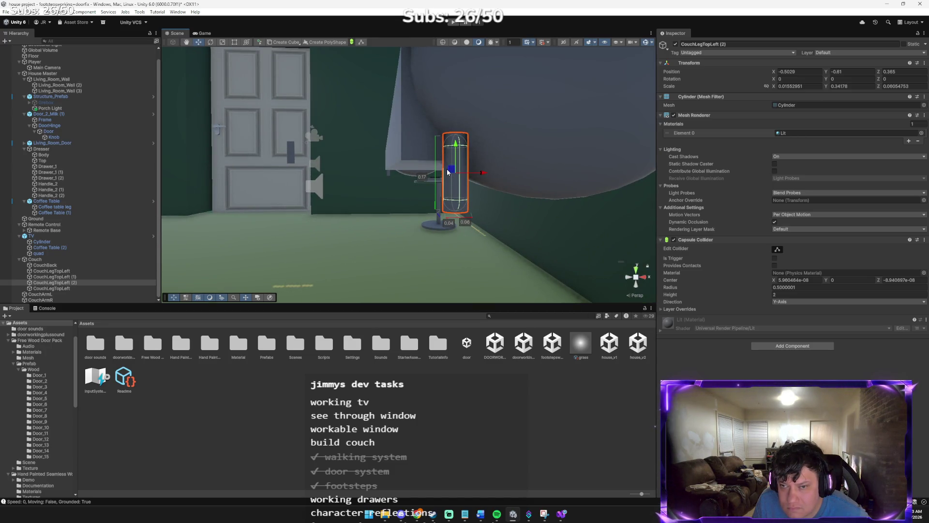
- Copy the Transform Position values of the CouchLegTopLeft leg
scroll(552, 173, up, 5)
mouse_move(553, 173)
mouse_down()
mouse_move(611, 179)
mouse_move(601, 183)
mouse_up()
click(500, 210)
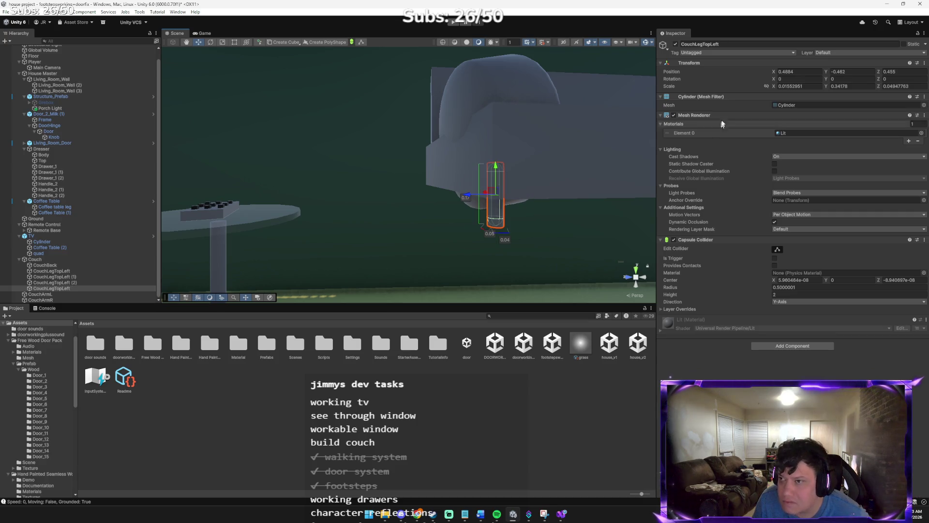
right_click(688, 72)
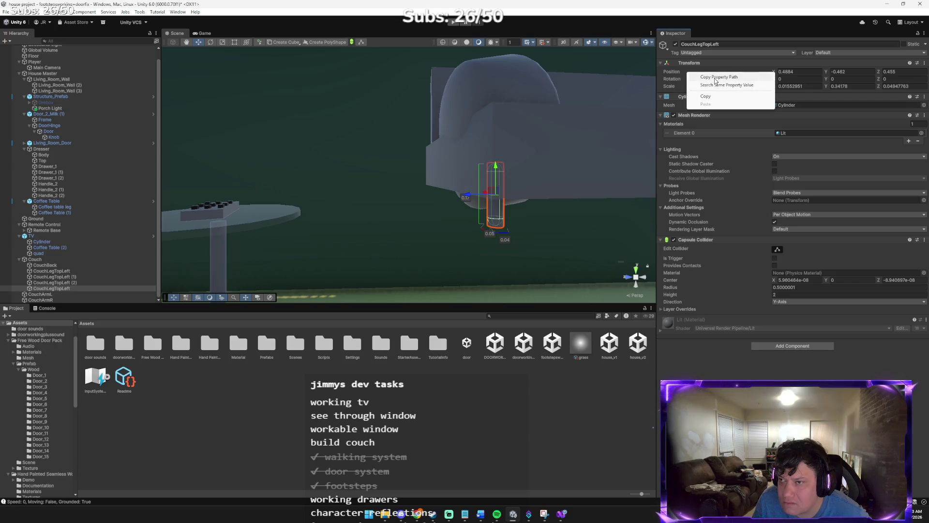
click(711, 81)
- Paste that position onto CouchLegTopLeft (2), placing it at (0.4884, -0.462, -0.455)
mouse_move(602, 115)
mouse_down()
mouse_move(643, 125)
mouse_move(483, 160)
mouse_move(515, 161)
mouse_move(501, 170)
mouse_up()
click(352, 202)
right_click(687, 72)
click(706, 97)
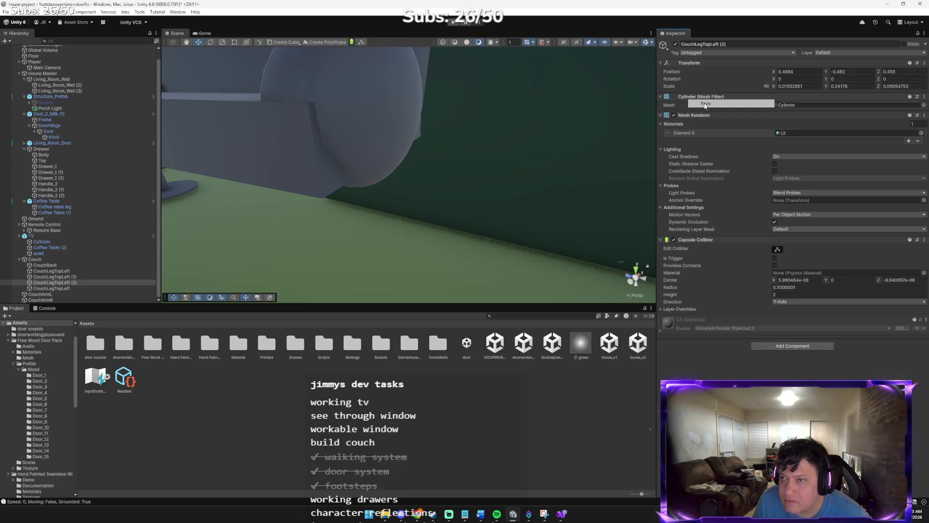
mouse_move(630, 97)
mouse_down()
mouse_move(591, 87)
mouse_move(631, 88)
mouse_up()
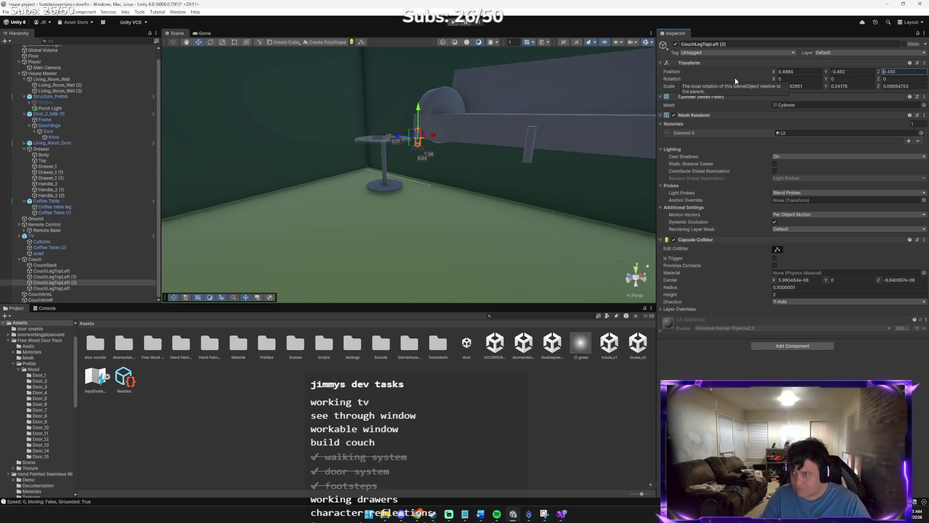
mouse_move(558, 109)
mouse_down()
mouse_move(590, 115)
mouse_move(678, 87)
mouse_up()
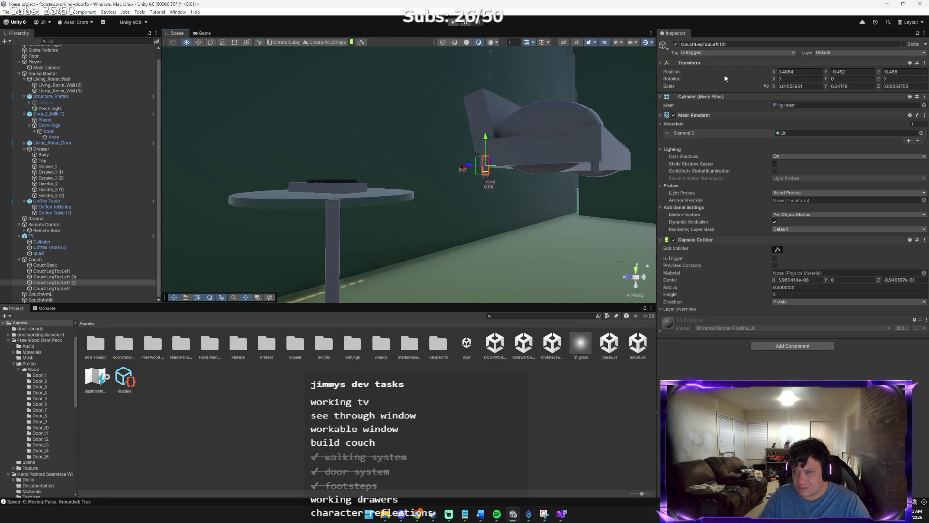
key(w)
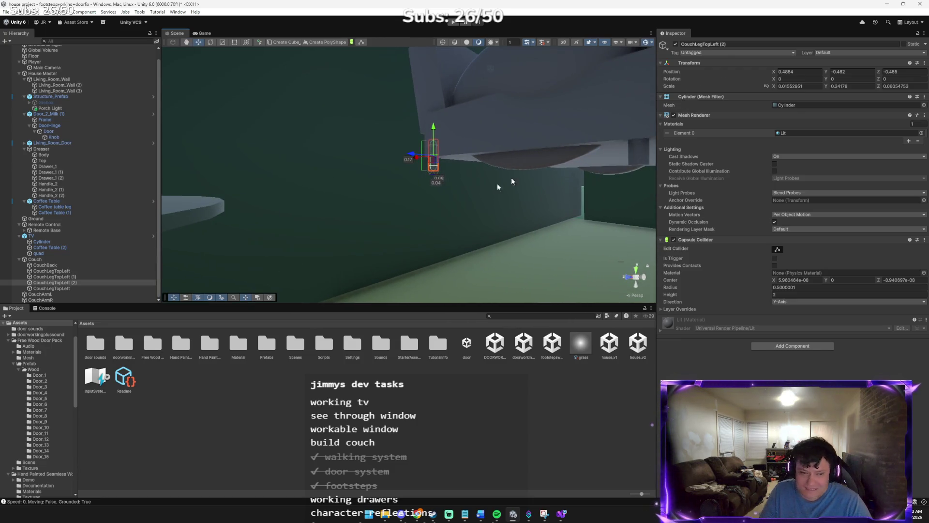
- Rename leg (2) to CouchLegBackLeftLeg
right_click(77, 283)
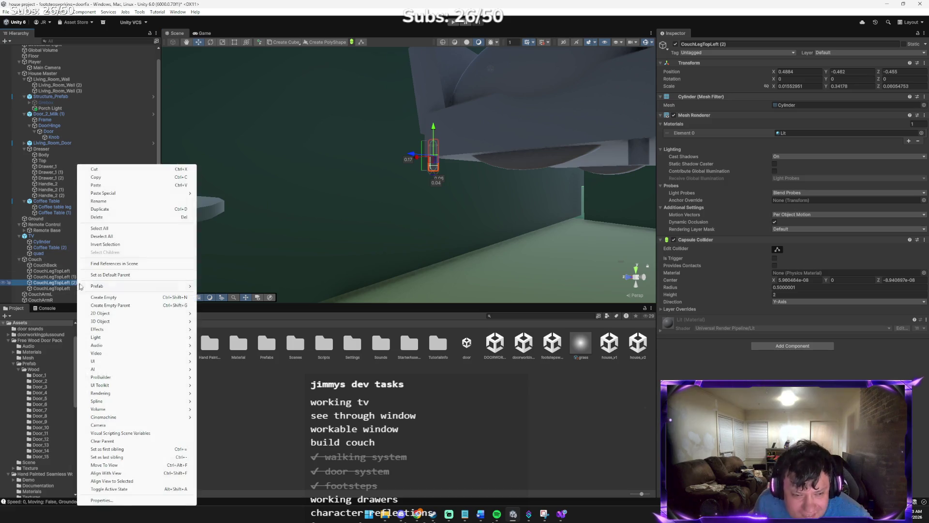
click(127, 203)
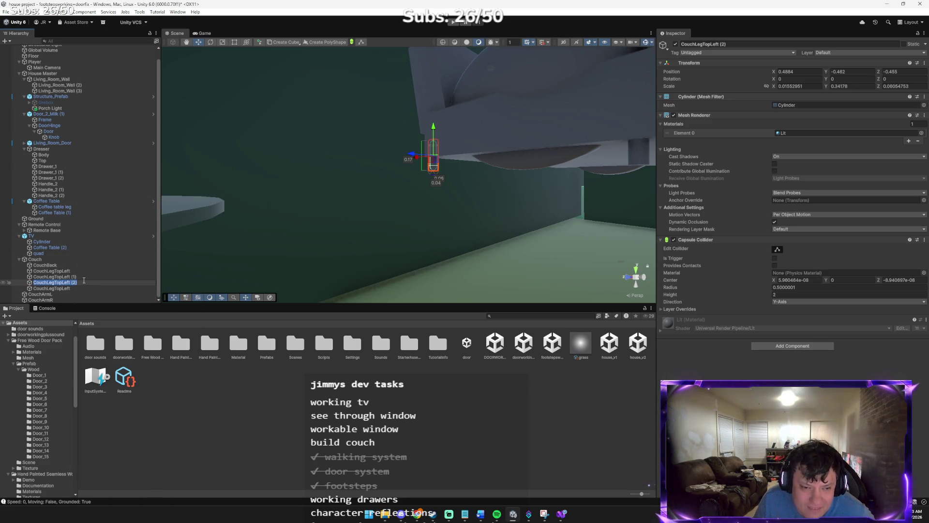
key(BackSpace)
key(BackSpace)
key(BackSpace)
key(BackSpace)
key(BackSpace)
key(BackSpace)
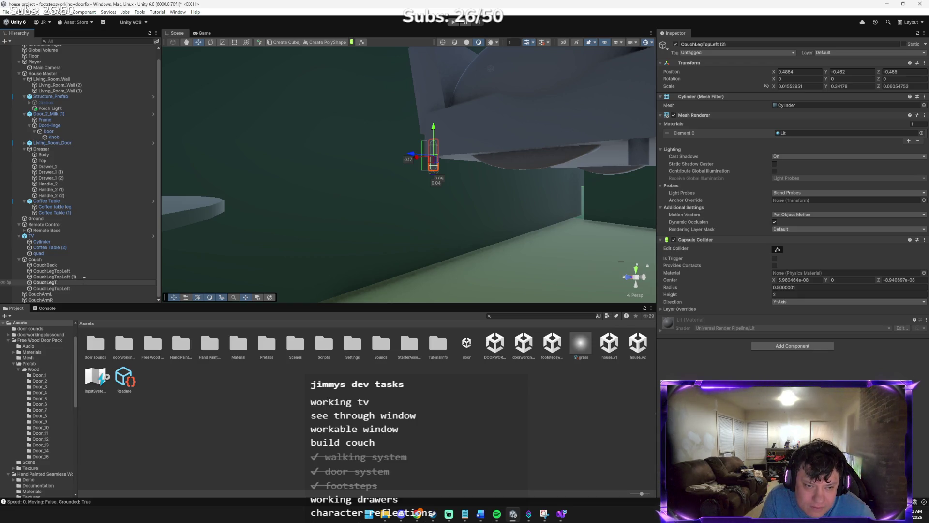
text(BackLeftLeg)
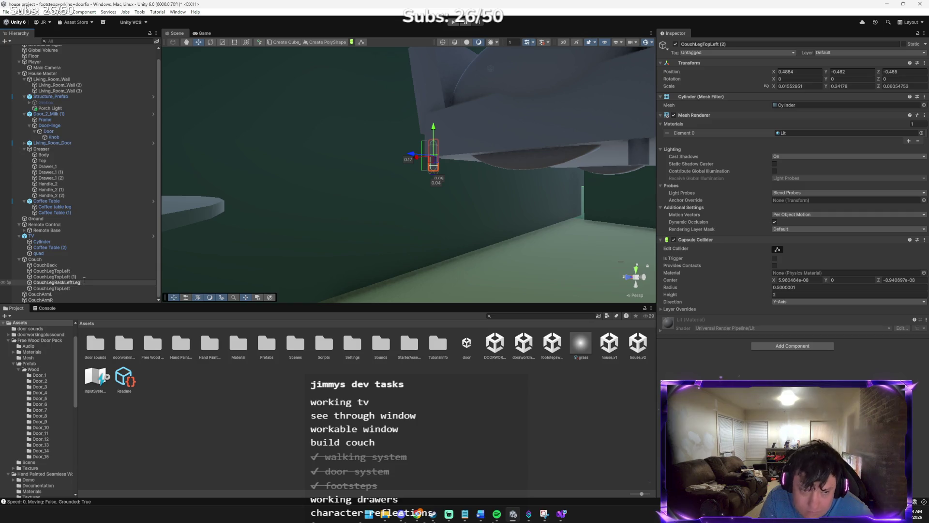
key(Return)
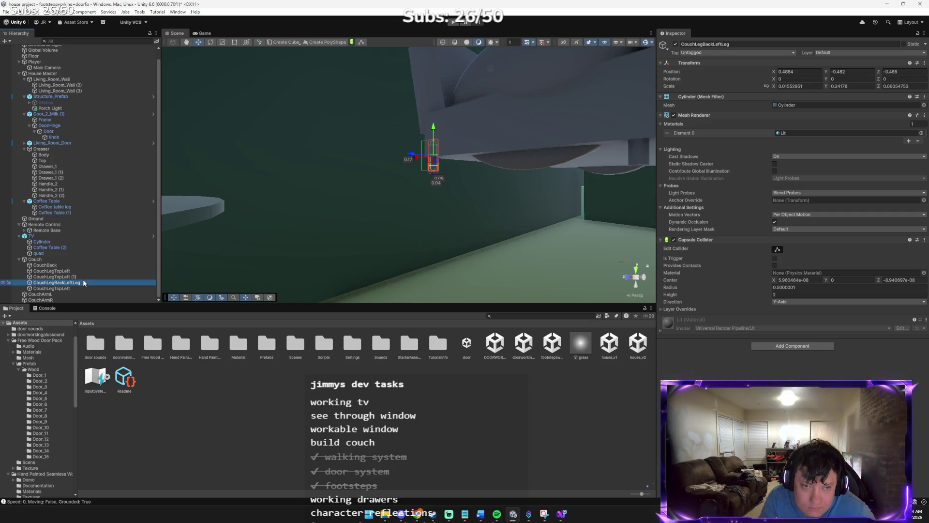
- Duplicate CouchLegBackLeftLeg with Ctrl+D
drag(307, 221, 450, 184)
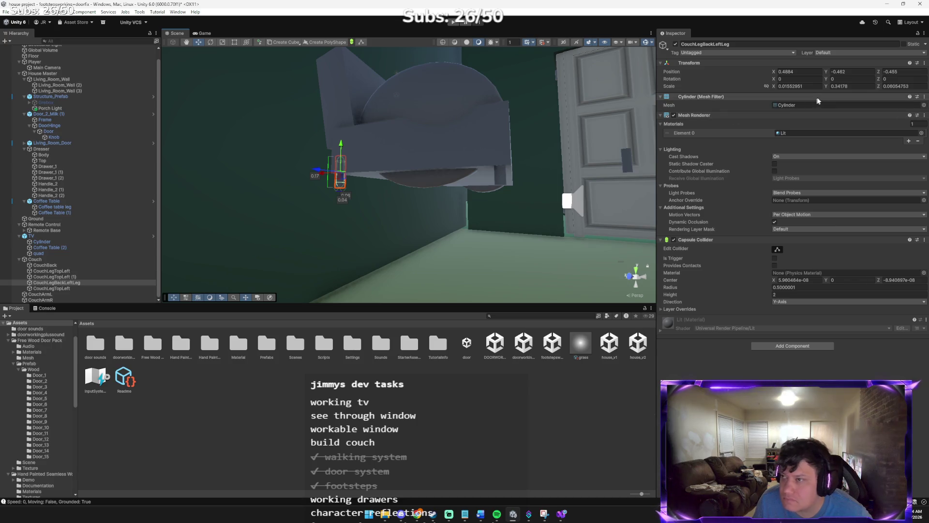
drag(560, 145, 506, 145)
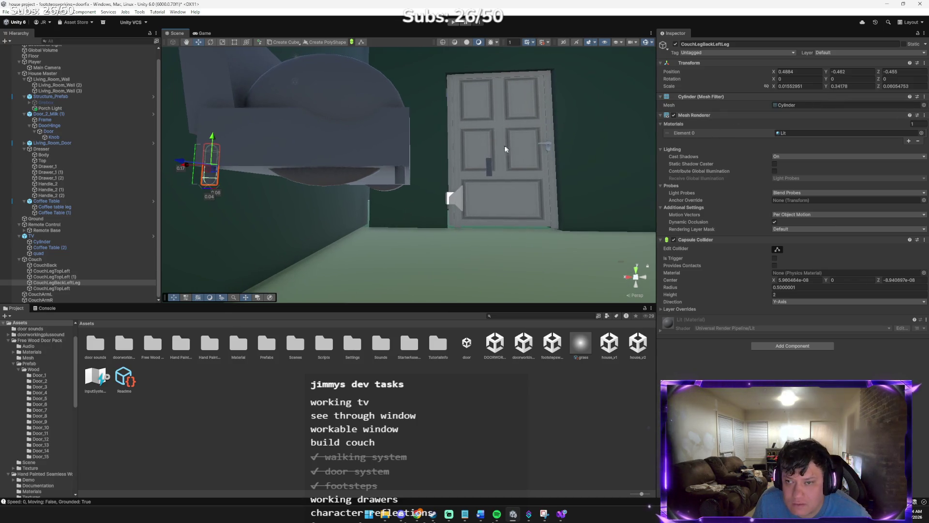
mouse_move(286, 170)
mouse_down()
mouse_move(249, 171)
mouse_move(271, 177)
mouse_up()
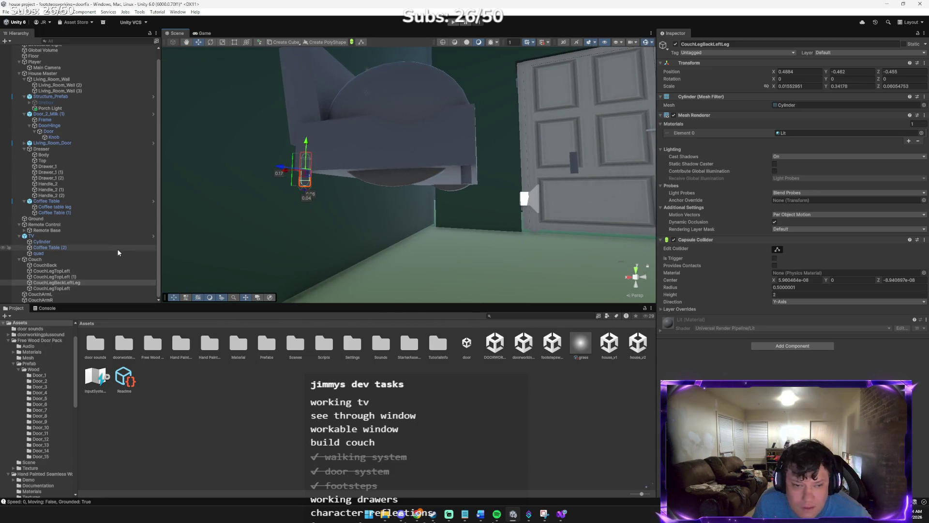
key(ctrl+d)
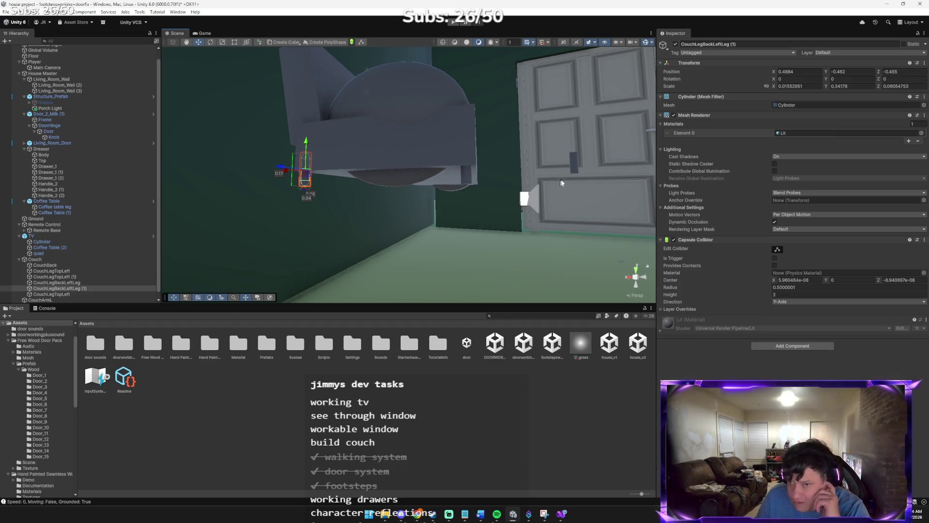
- Delete the surplus CouchLegTopLeft (1) and stray CouchLegTopLeft, then select the duplicated back leg
click(575, 168)
key(Delete)
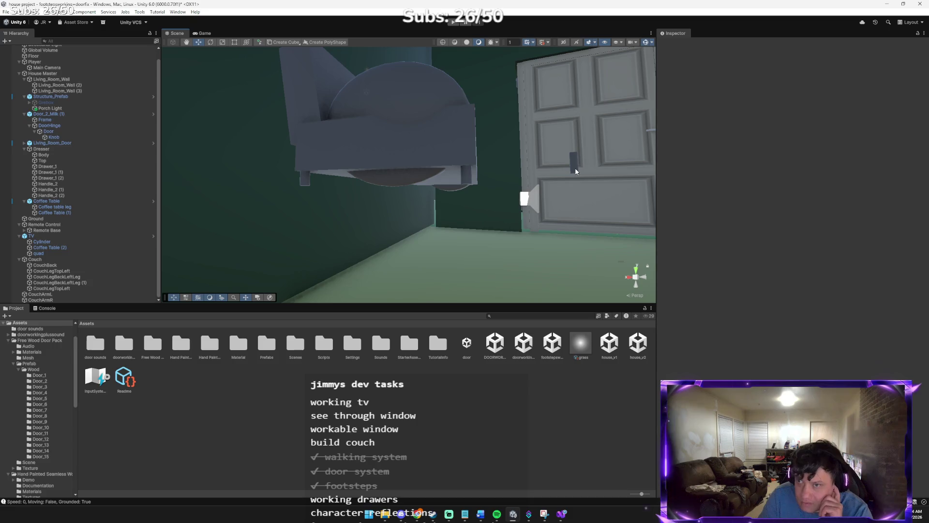
click(576, 170)
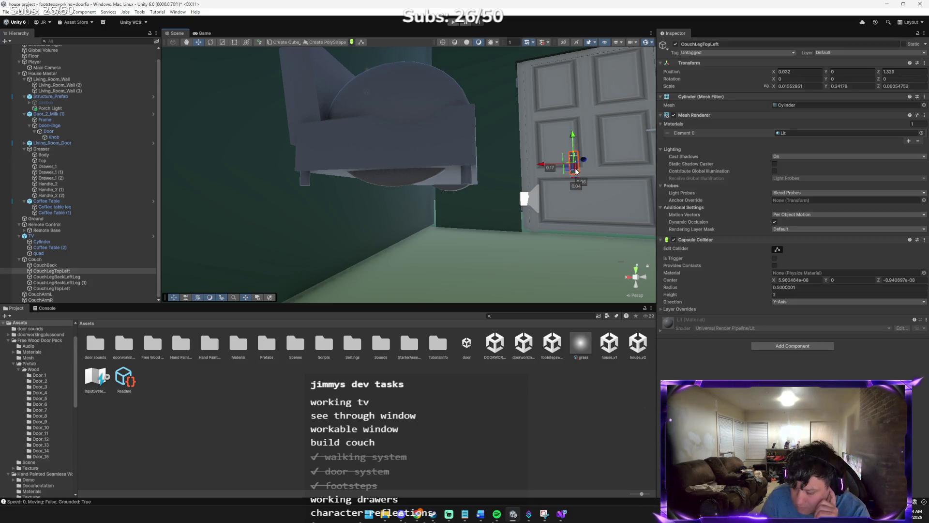
key(Delete)
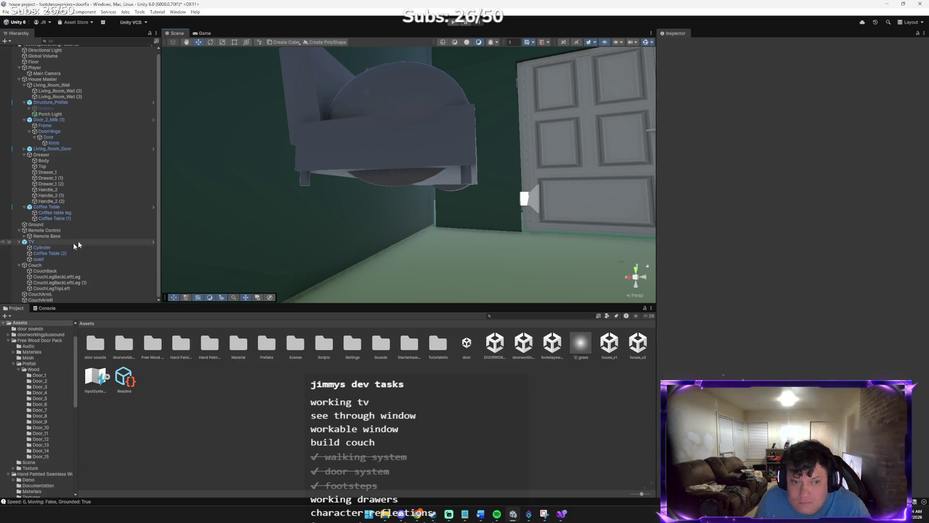
click(72, 278)
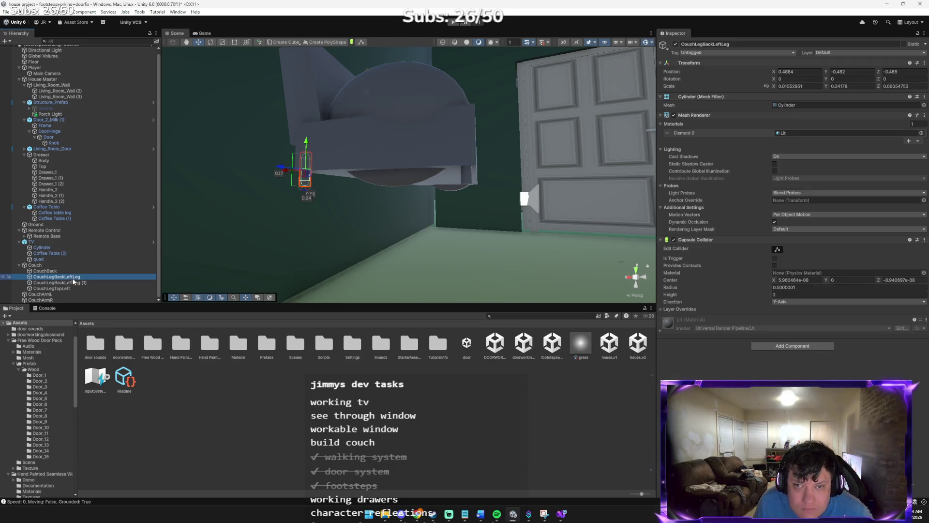
click(73, 282)
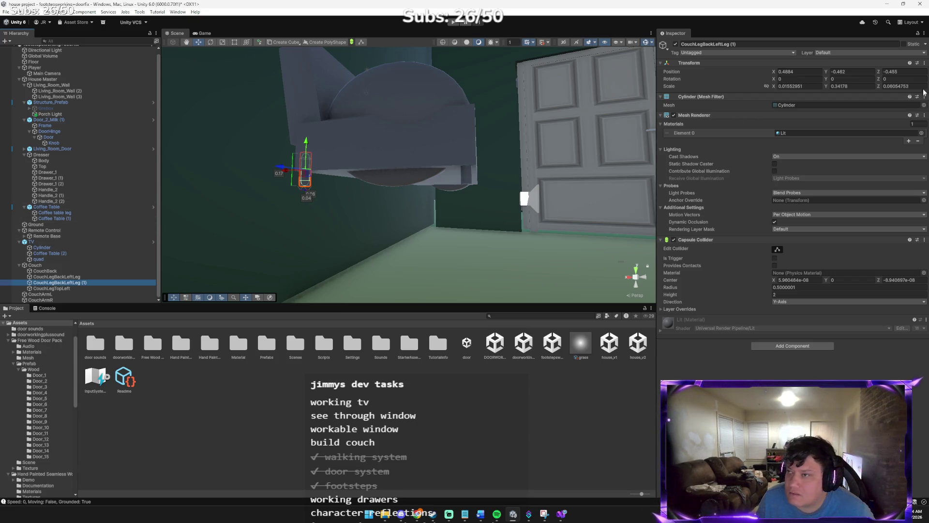
- Set the duplicated leg's Position X to -0.4884 on the couch's opposite side
click(784, 71)
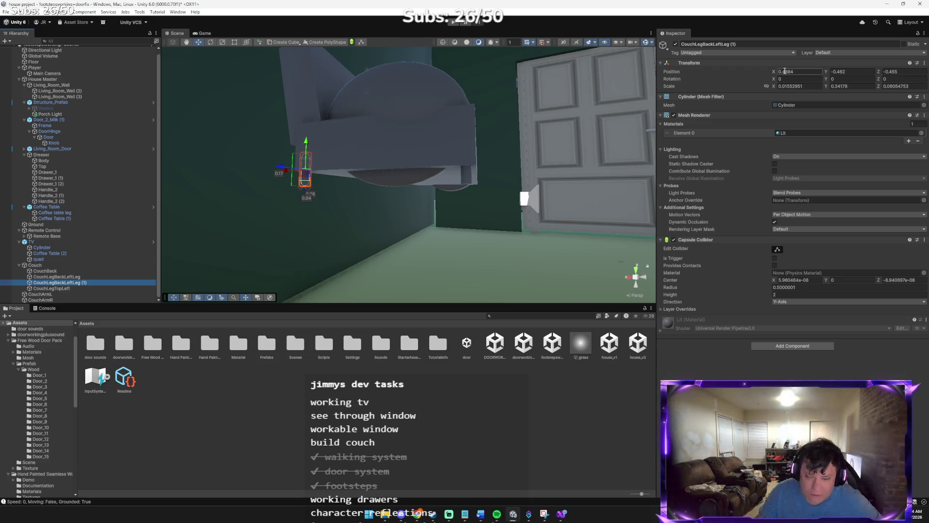
key(Return)
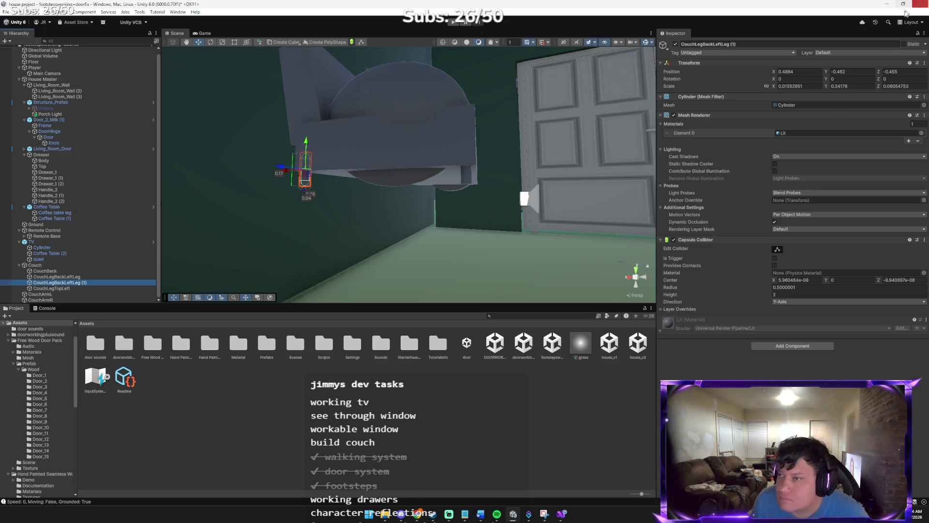
click(780, 71)
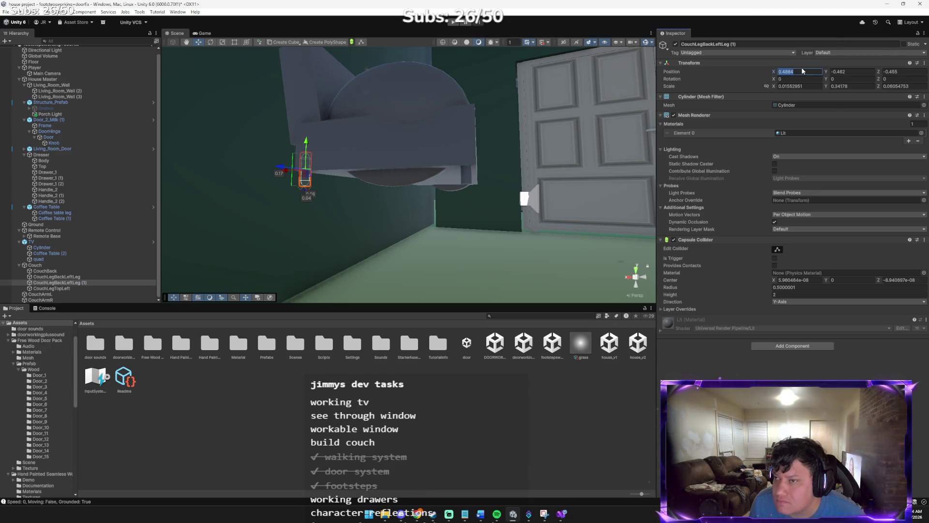
key(ctrl+z)
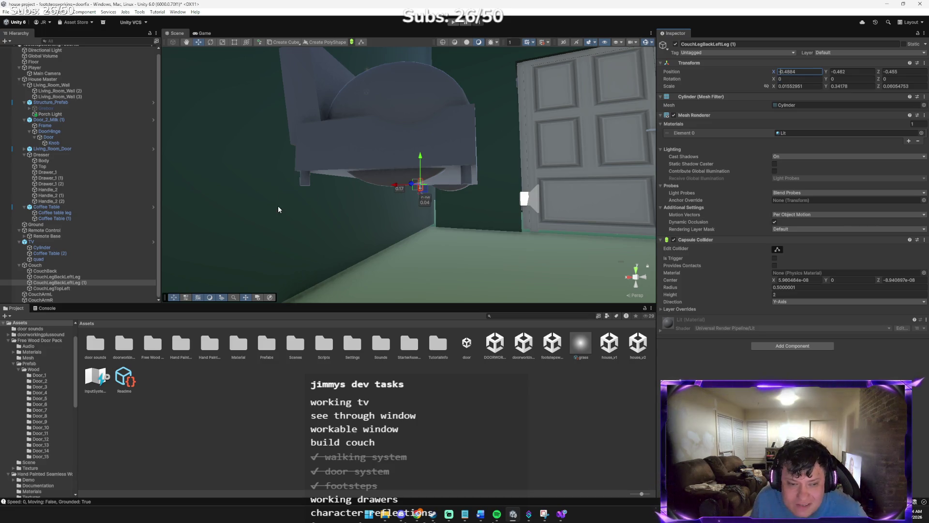
mouse_move(319, 197)
mouse_down()
mouse_move(141, 191)
mouse_move(93, 218)
mouse_move(49, 213)
mouse_move(903, 207)
mouse_move(857, 259)
mouse_up()
key(w)
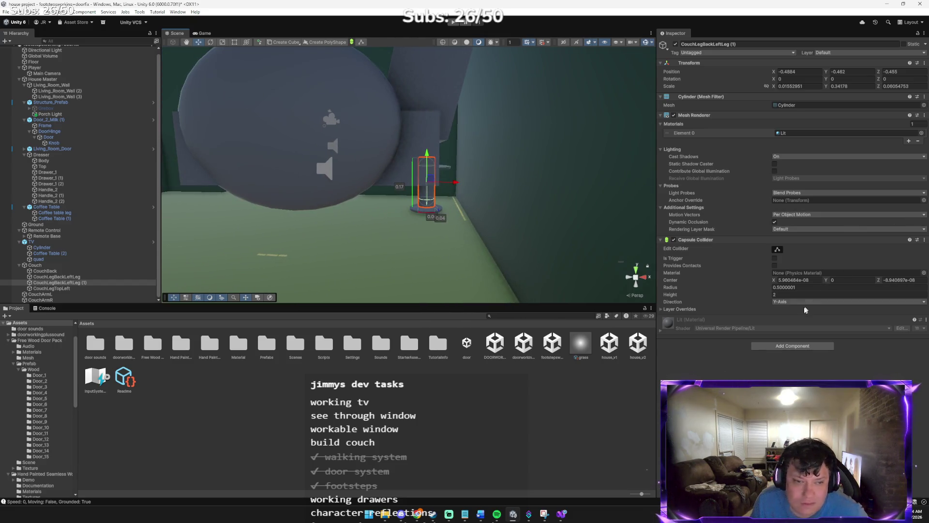
- Rename the duplicated leg to CouchLegBackRightLeg (1)
right_click(85, 284)
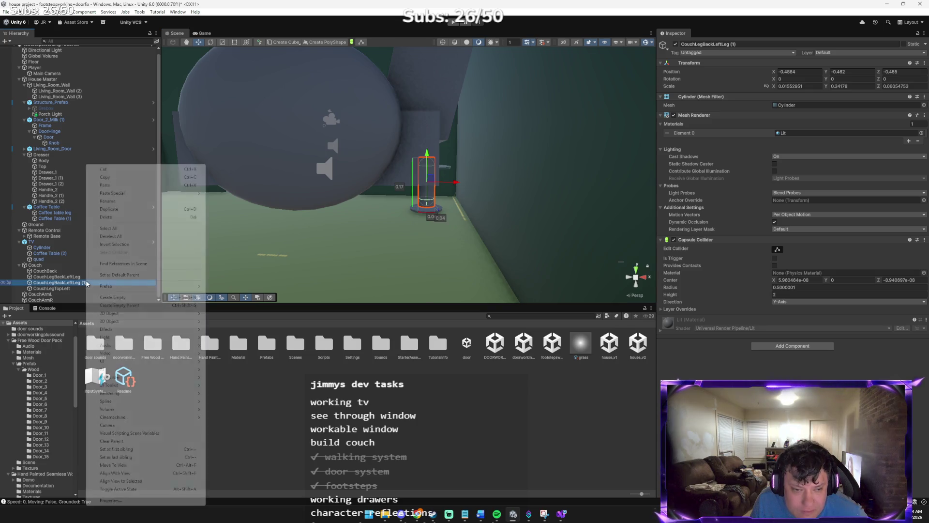
click(116, 201)
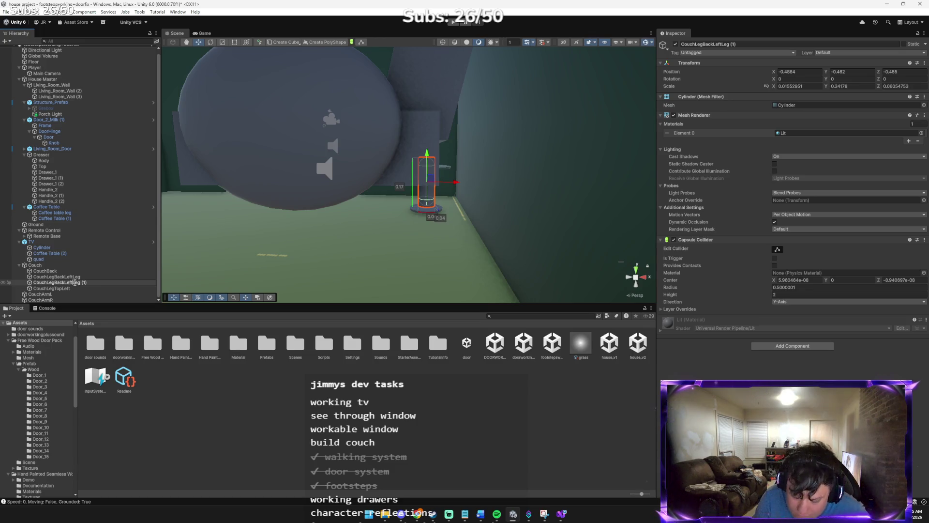
text(Righ)
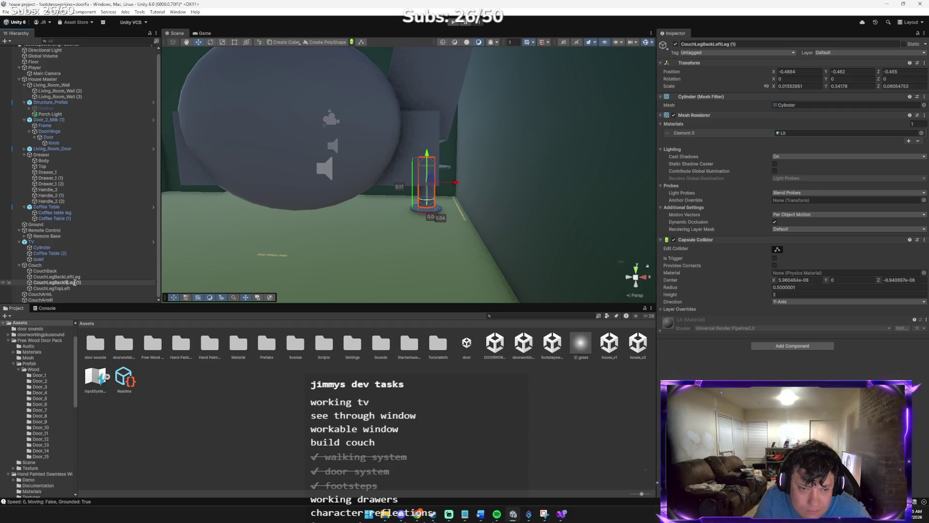
text(t)
key(Return)
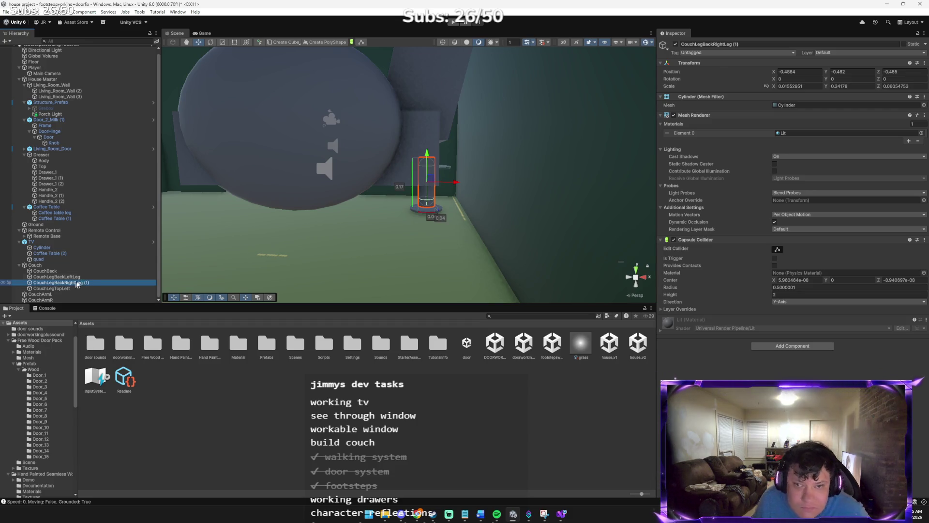
- Place a copy of the front leg at the front-right corner, (-0.4884, -0.462, 0.455)
mouse_move(257, 236)
mouse_down()
mouse_move(373, 224)
mouse_move(351, 218)
mouse_up()
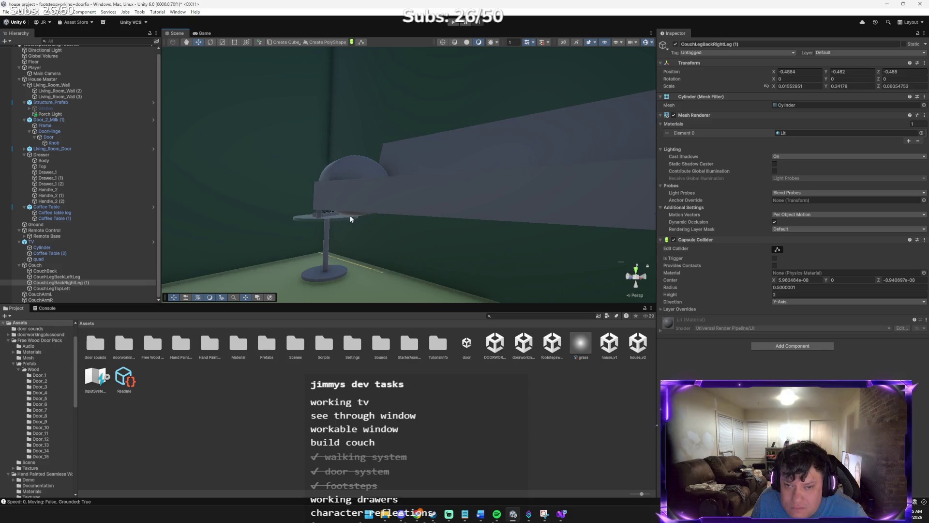
click(328, 216)
key(f)
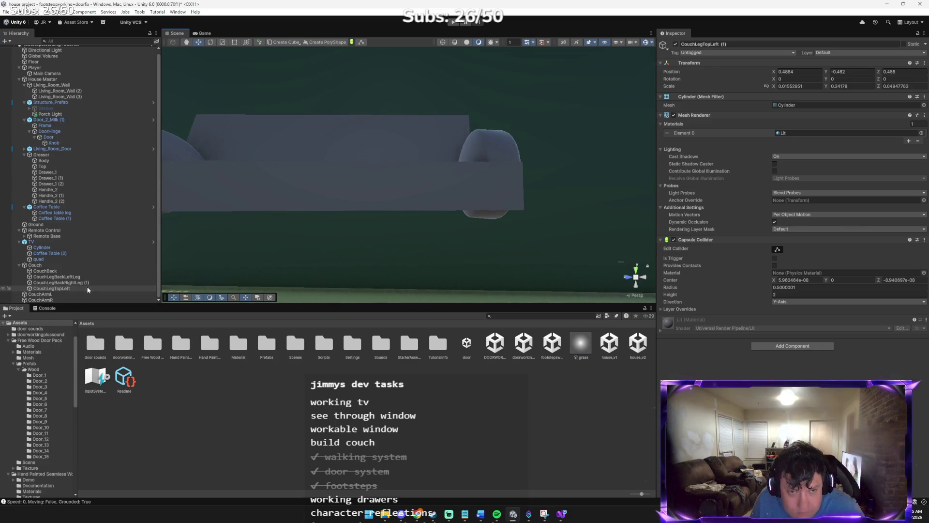
drag(273, 248, 275, 240)
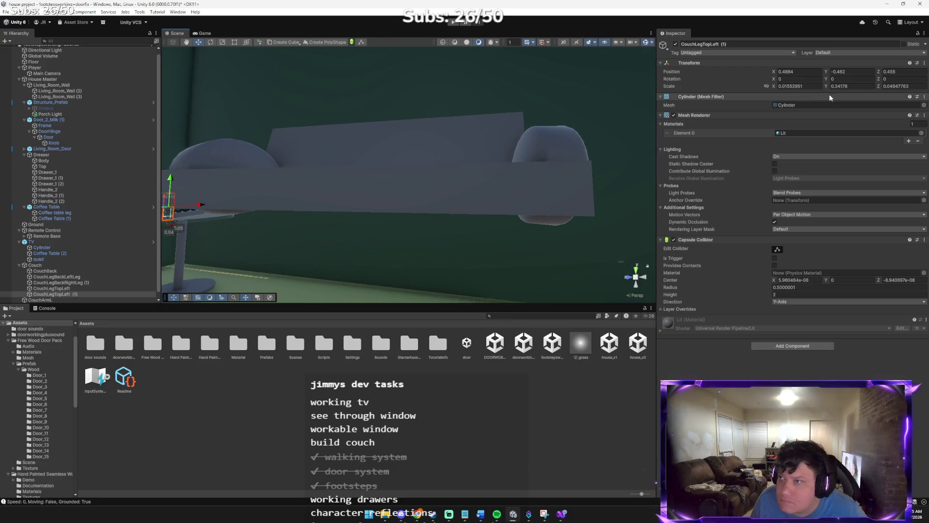
click(835, 72)
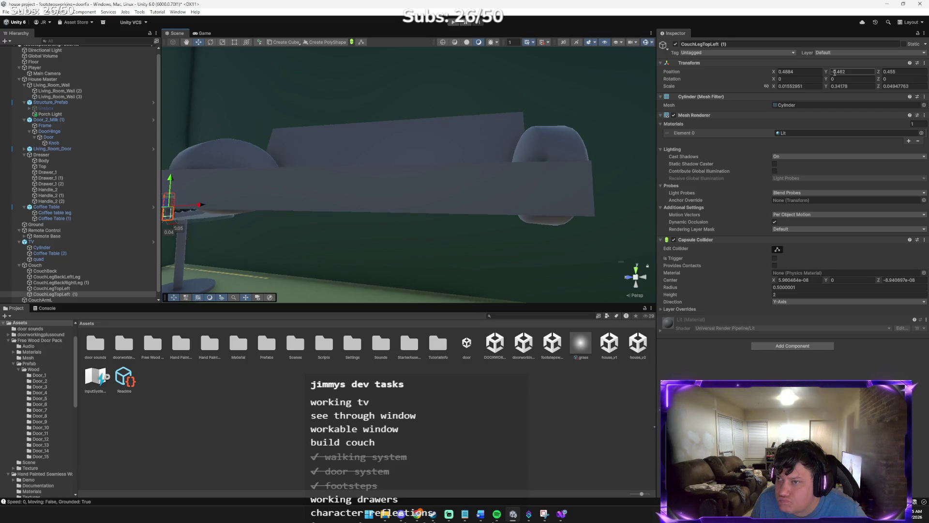
mouse_move(618, 103)
mouse_down()
mouse_move(561, 109)
mouse_move(595, 96)
mouse_up()
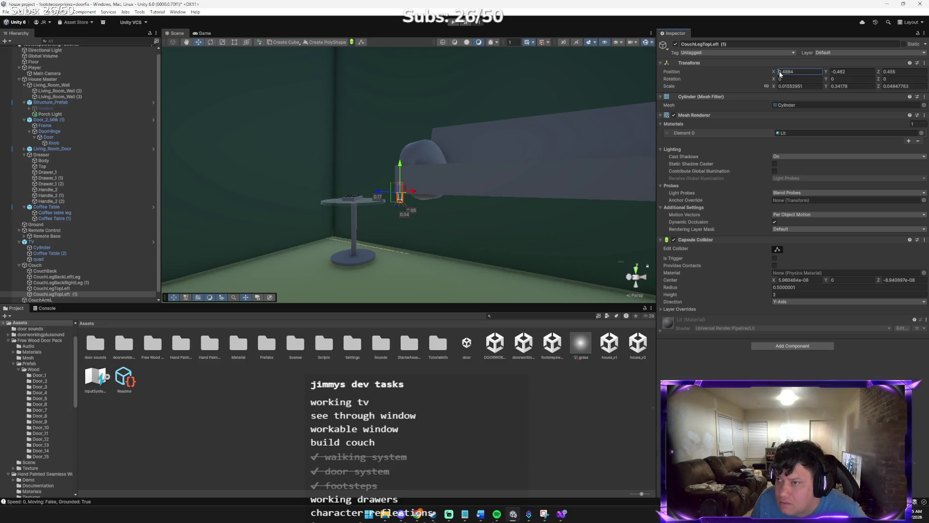
text(-)
key(Return)
key(f)
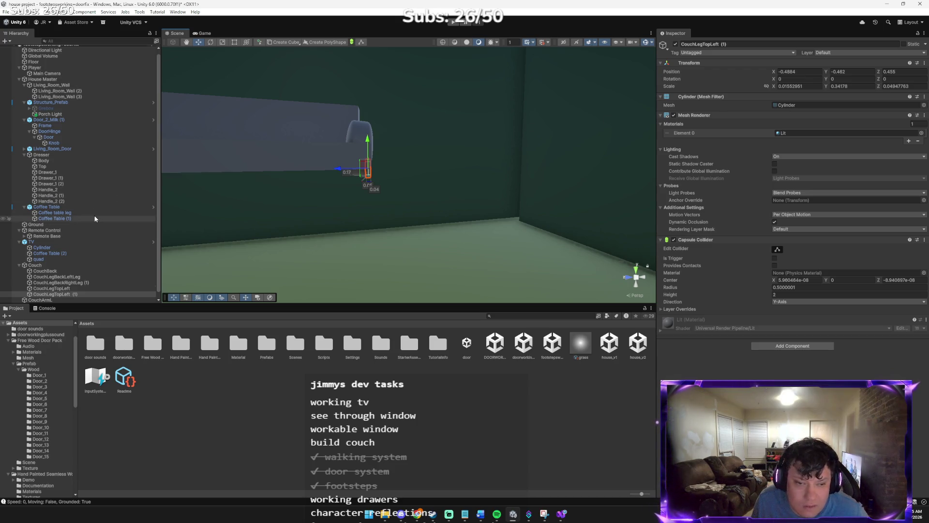
scroll(83, 250, down, 1)
- Rename CouchLegTopLeft (1) to the front-right leg name CouchLegTopRightLeg
right_click(57, 289)
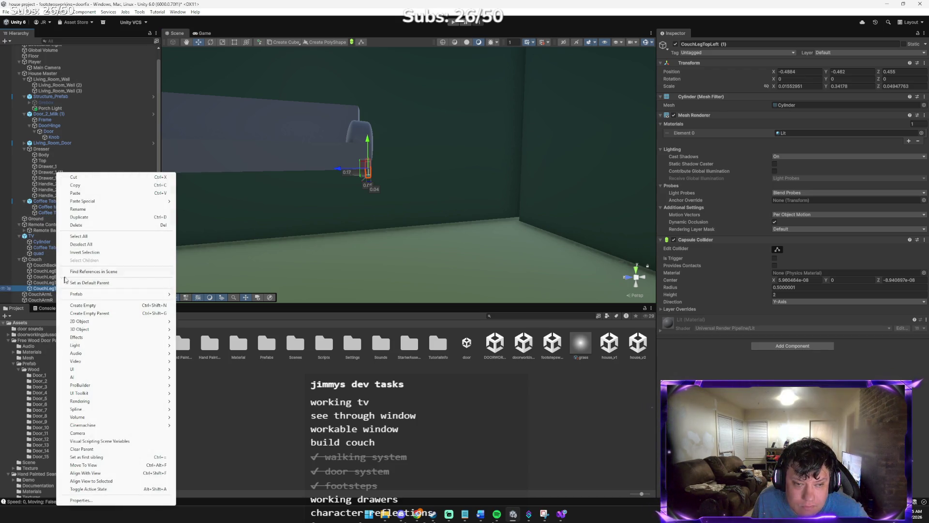
click(88, 209)
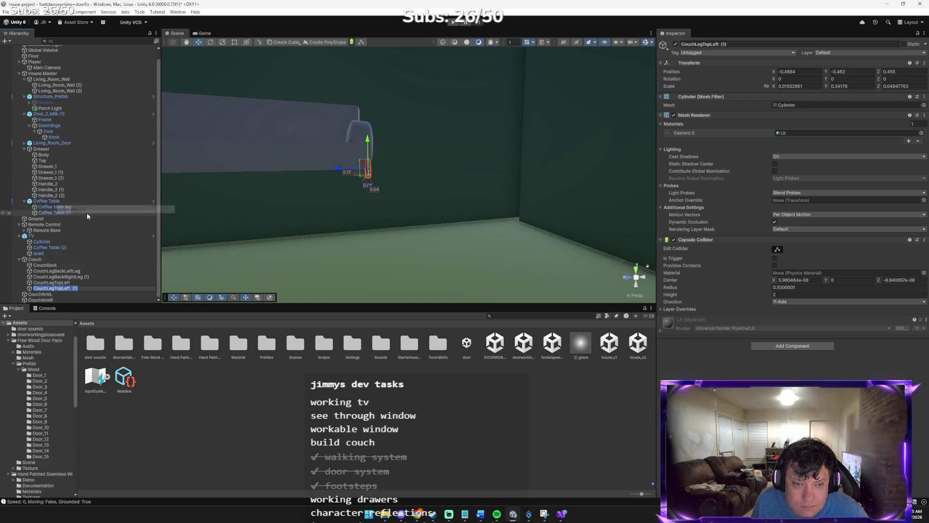
key(Right)
key(BackSpace)
key(BackSpace)
key(BackSpace)
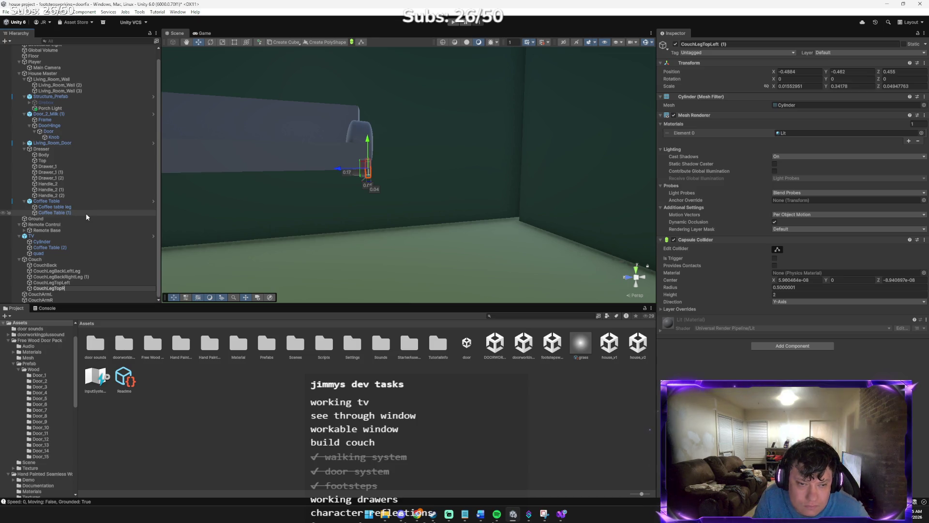
text(ight)
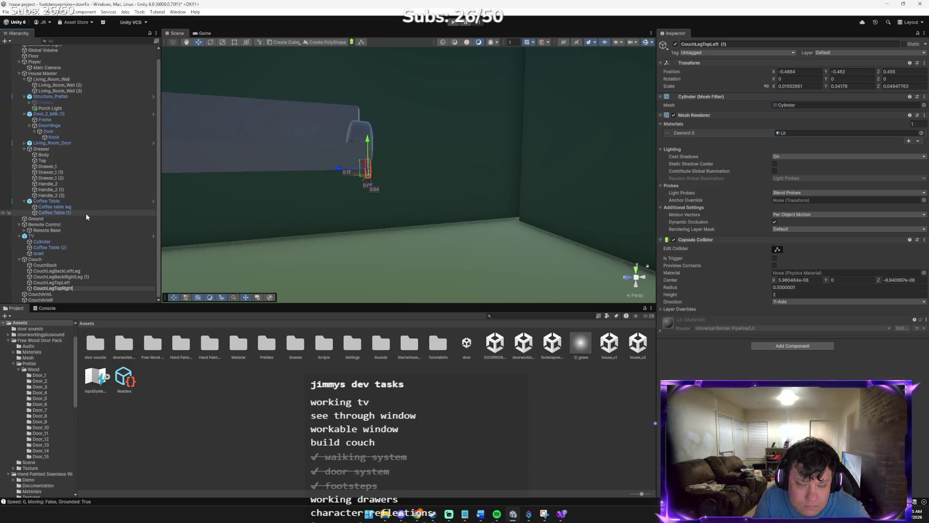
text(LEg)
key(Return)
- Rename CouchLegTopLeft to CouchLegTopLeftLeg
right_click(72, 282)
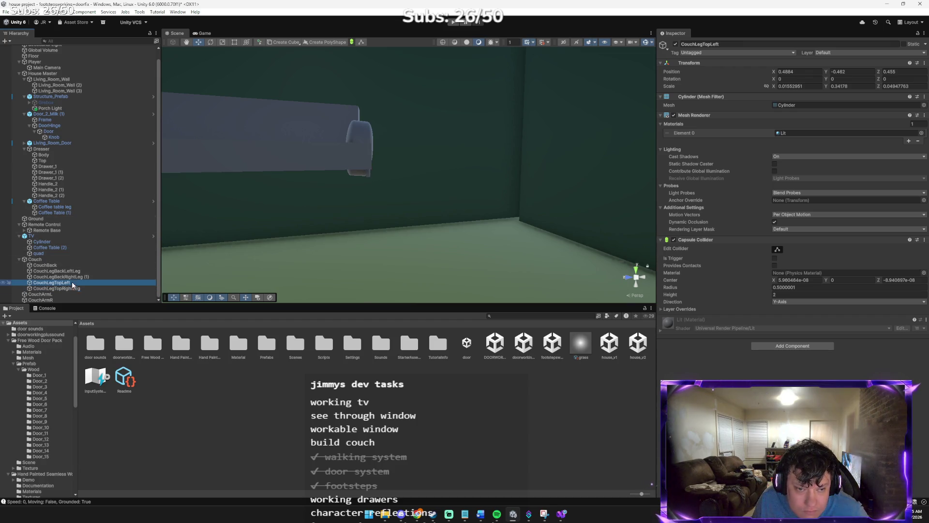
click(110, 200)
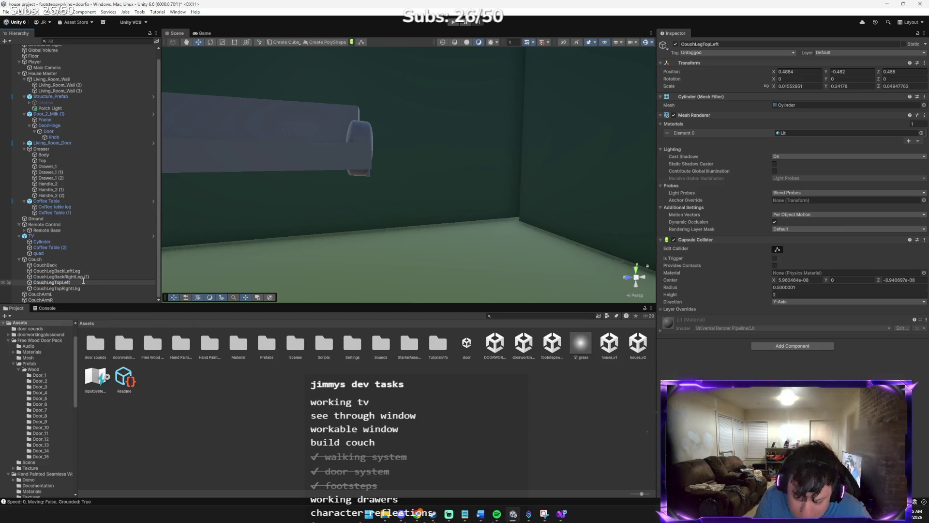
key(BackSpace)
key(BackSpace)
key(BackSpace)
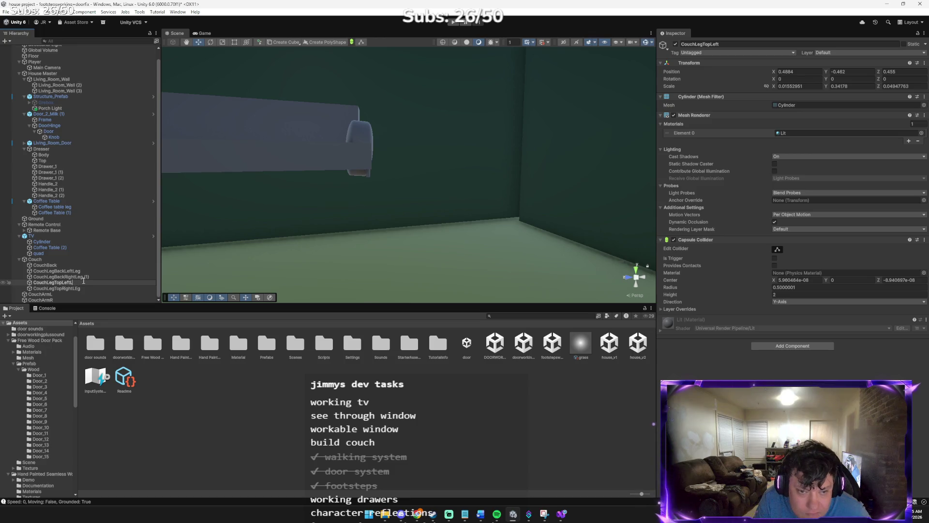
key(Return)
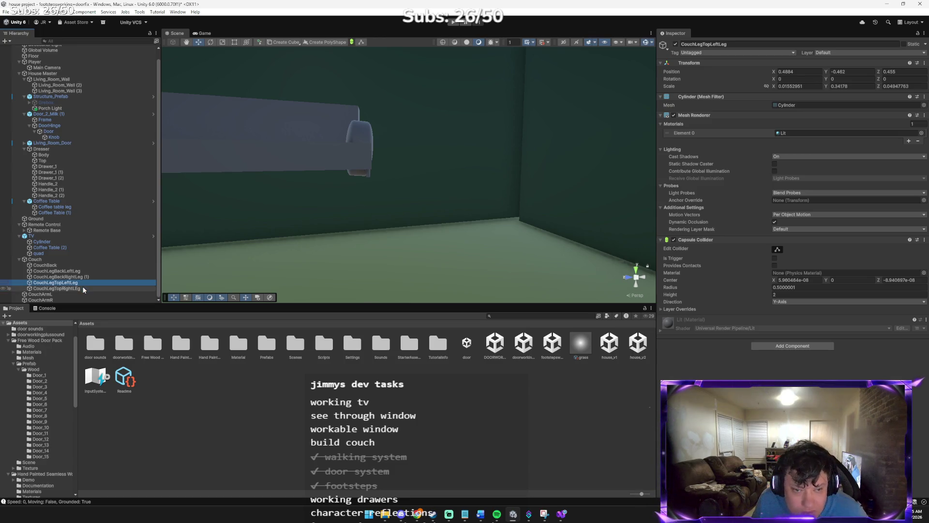
- Correct the name's casing to CouchLegTopRightLeg and select the Couch parent
right_click(83, 288)
click(118, 212)
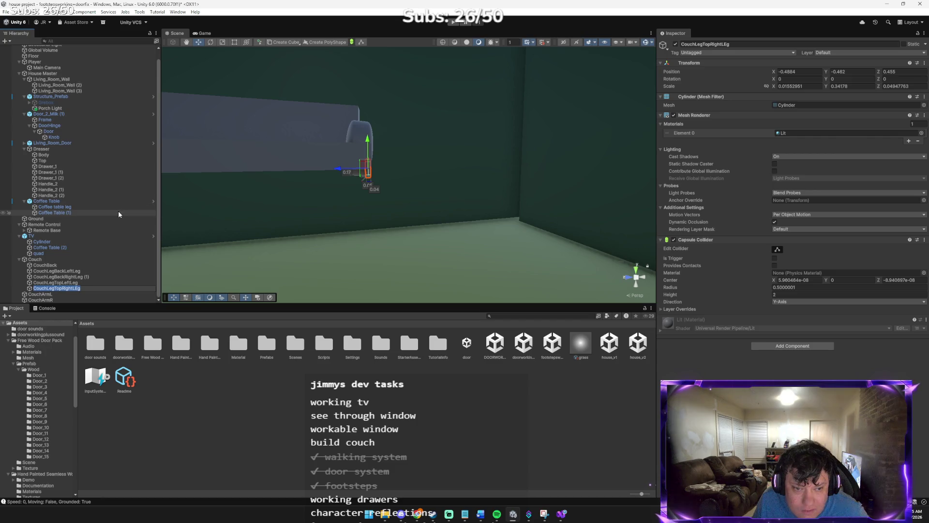
click(86, 289)
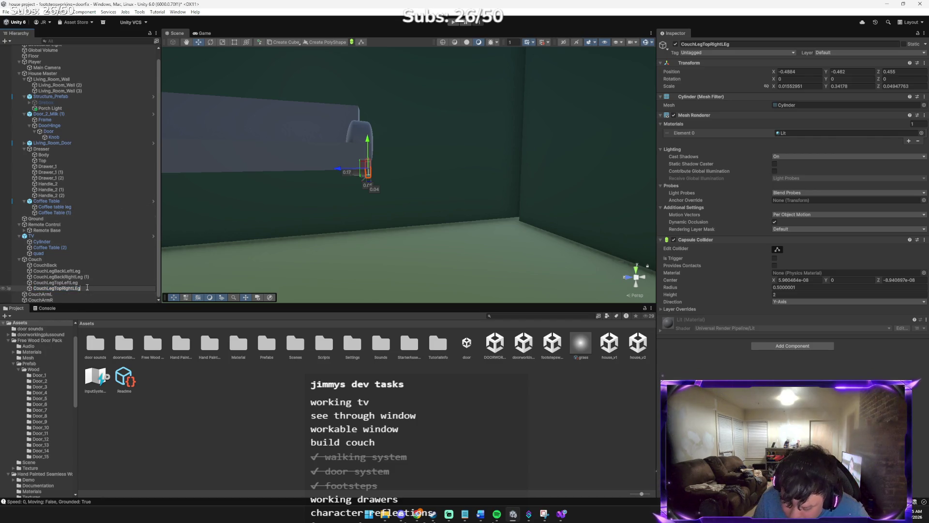
key(Return)
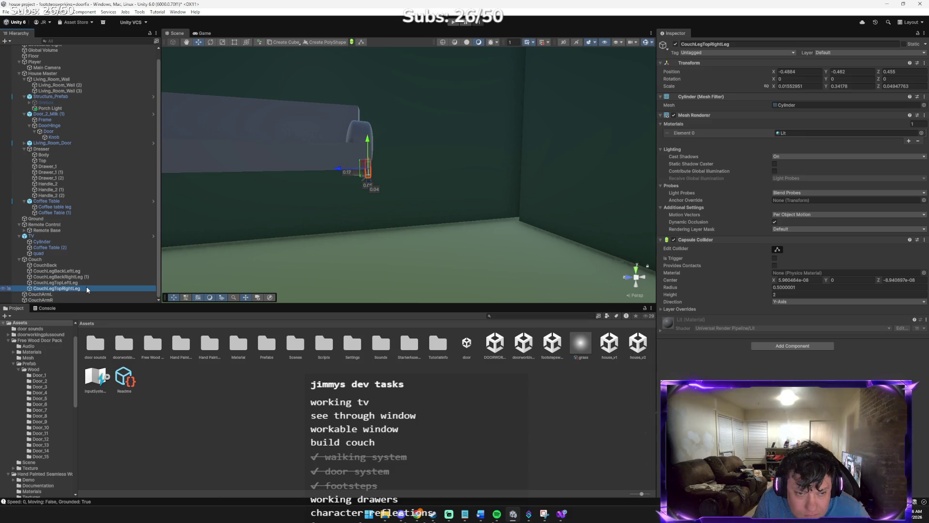
scroll(300, 238, down, 5)
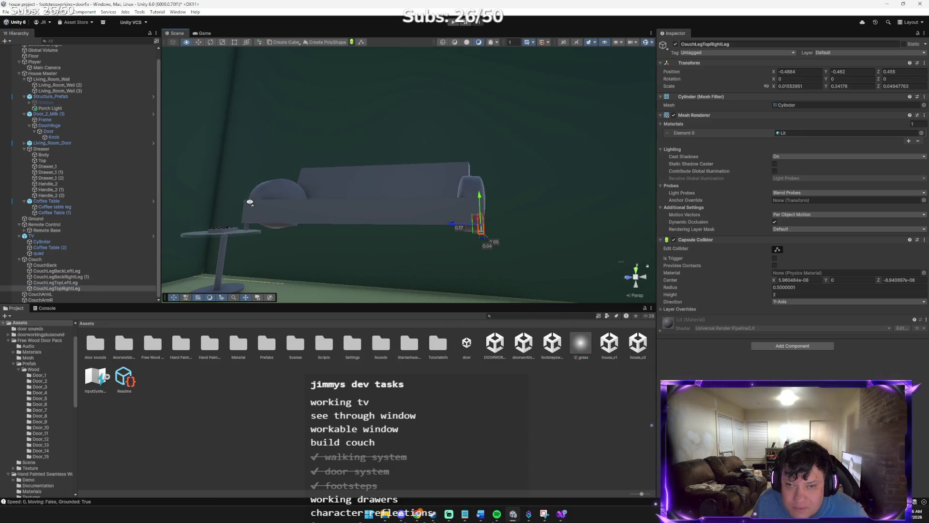
click(53, 259)
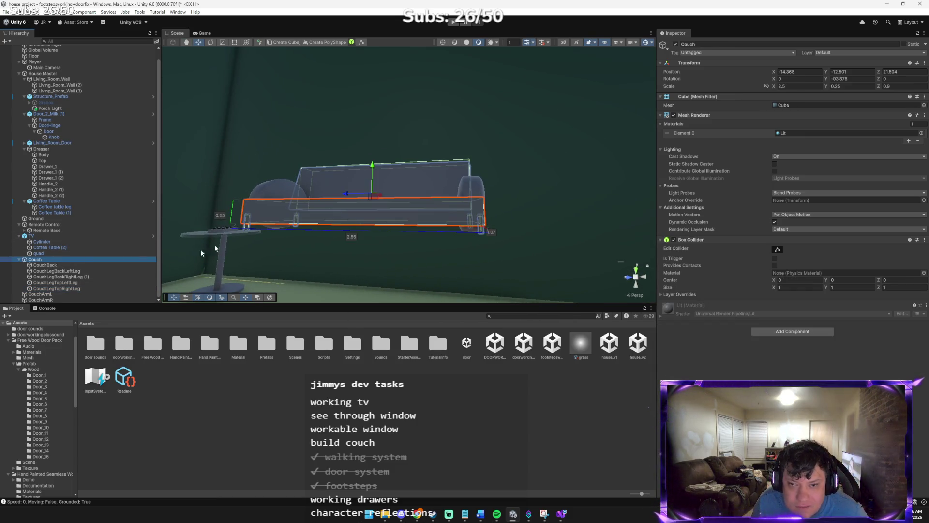
- Undo an accidental couch nudge and focus the view on the armrests
mouse_move(374, 165)
mouse_down()
mouse_move(373, 237)
mouse_move(379, 168)
mouse_up()
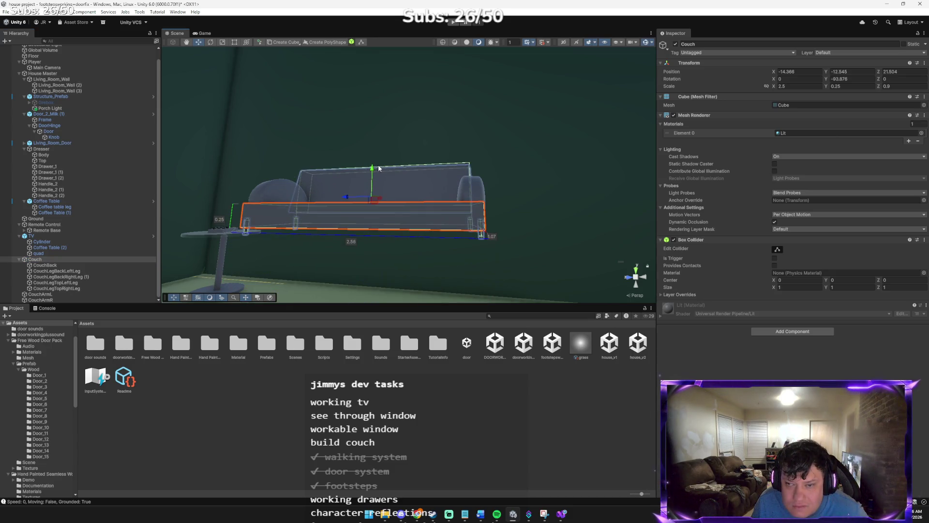
key(ctrl+z)
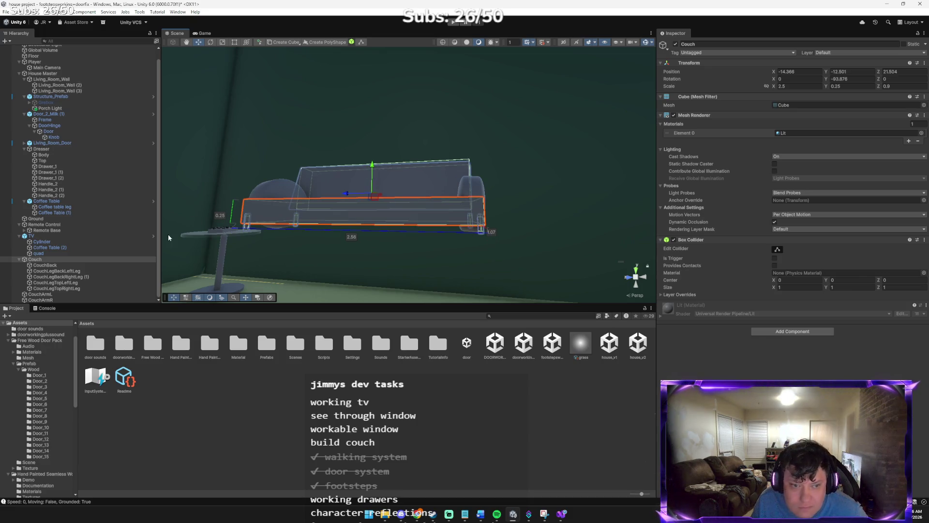
click(45, 267)
shift+click(51, 293)
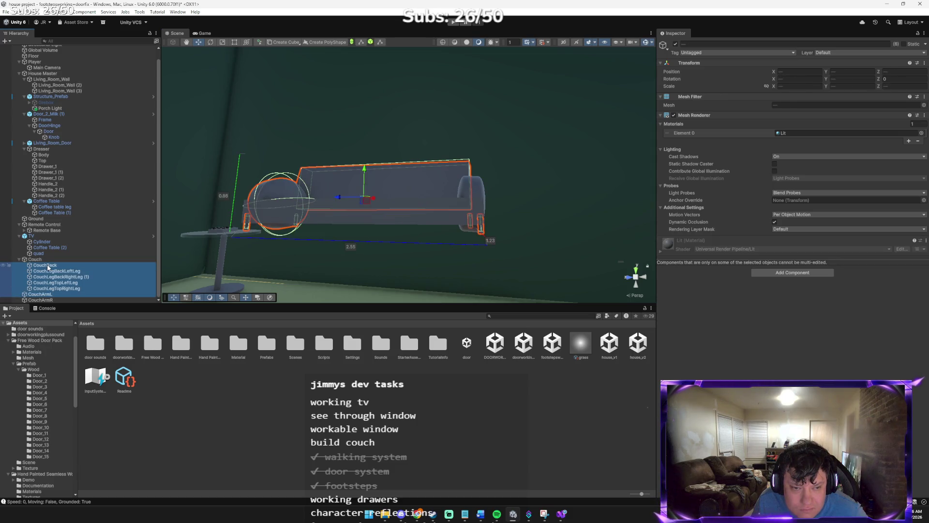
shift+click(46, 294)
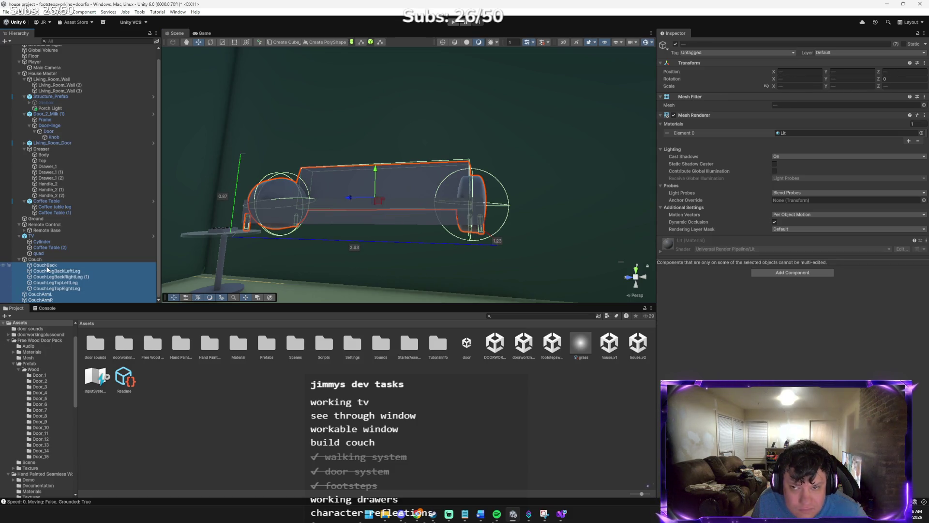
click(184, 145)
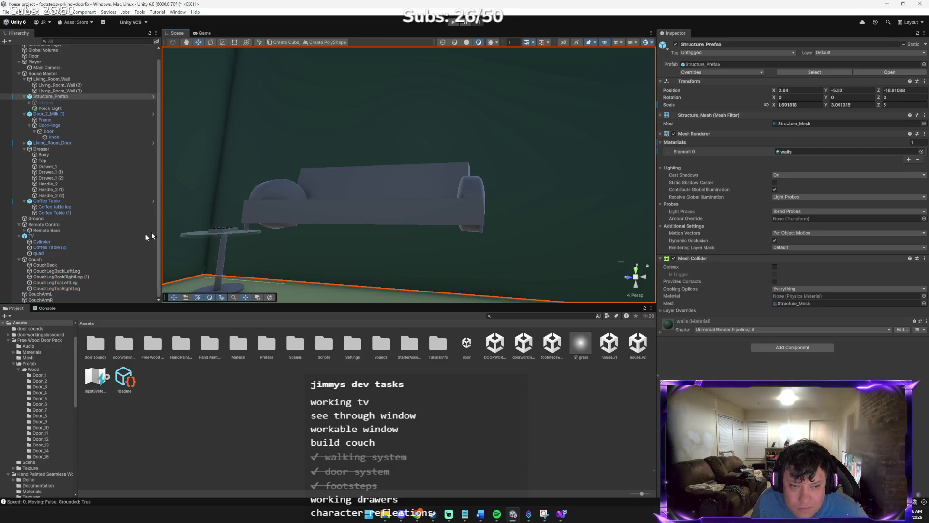
click(268, 195)
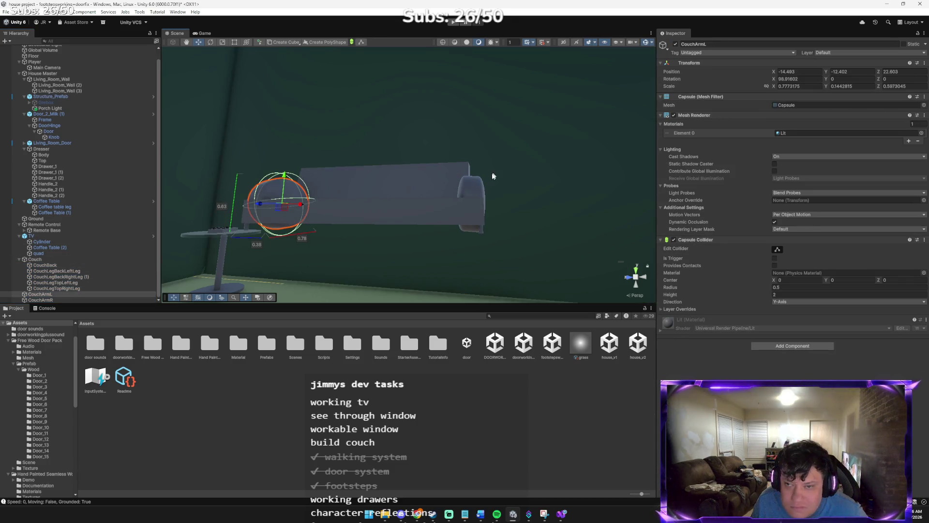
shift+click(471, 187)
drag(48, 295, 52, 289)
double_click(45, 293)
drag(426, 237, 382, 240)
- Rotate CouchArmR around X from 86.2 to about 88.3 degrees
click(468, 236)
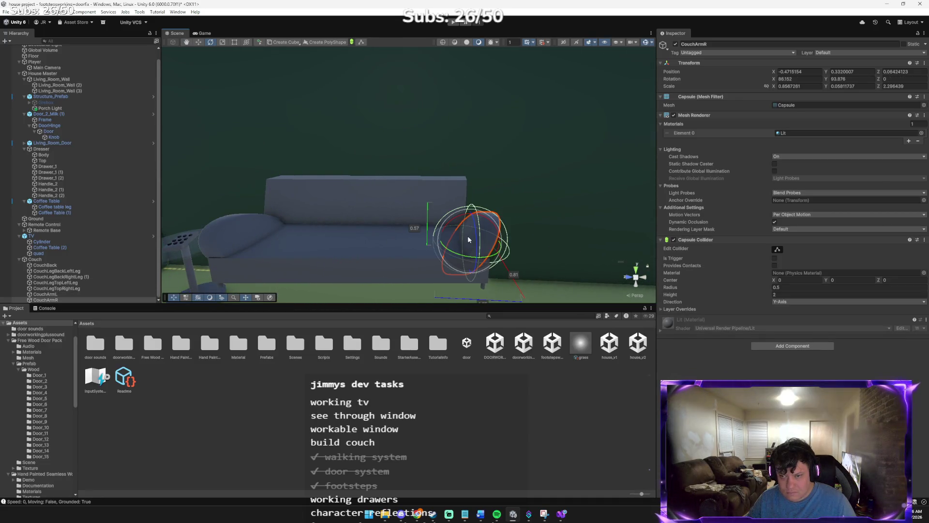
key(e)
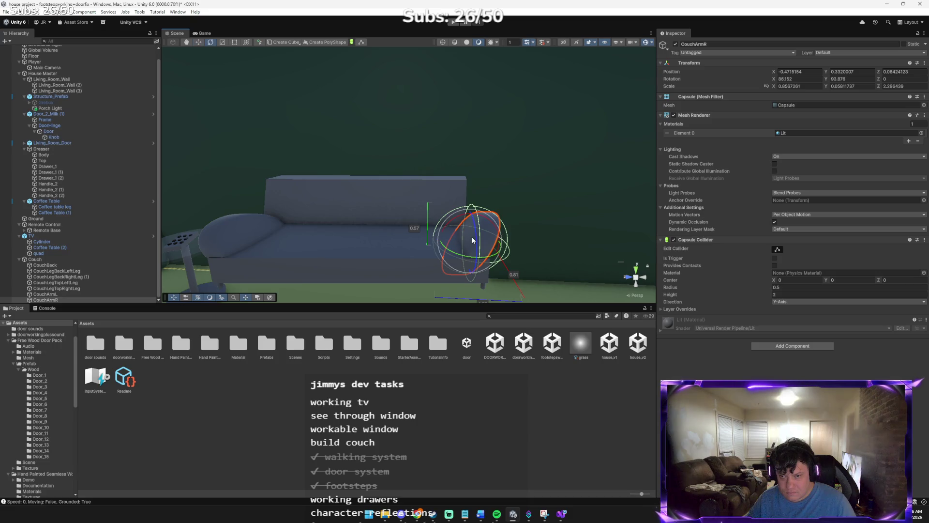
drag(494, 227, 491, 227)
right_click(474, 290)
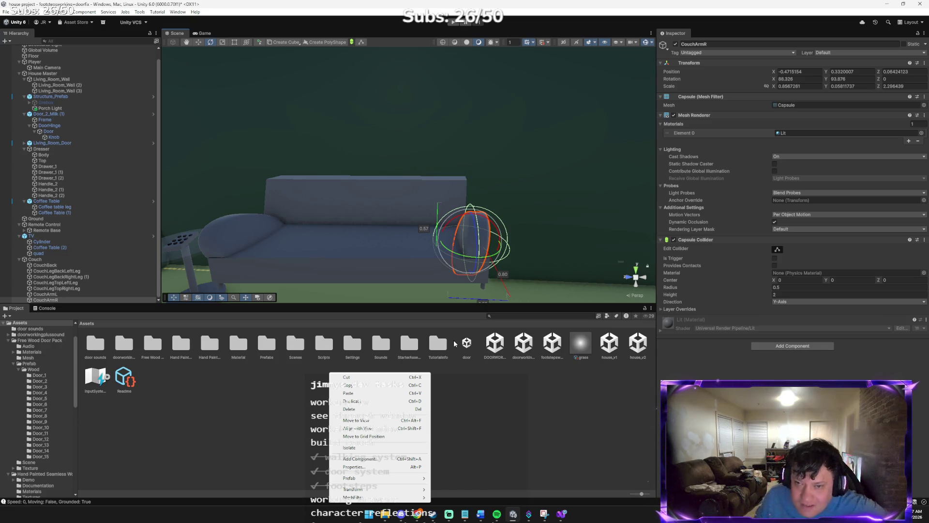
click(543, 196)
click(544, 197)
mouse_move(544, 196)
mouse_down()
mouse_move(460, 110)
mouse_move(437, 132)
mouse_move(448, 129)
mouse_up()
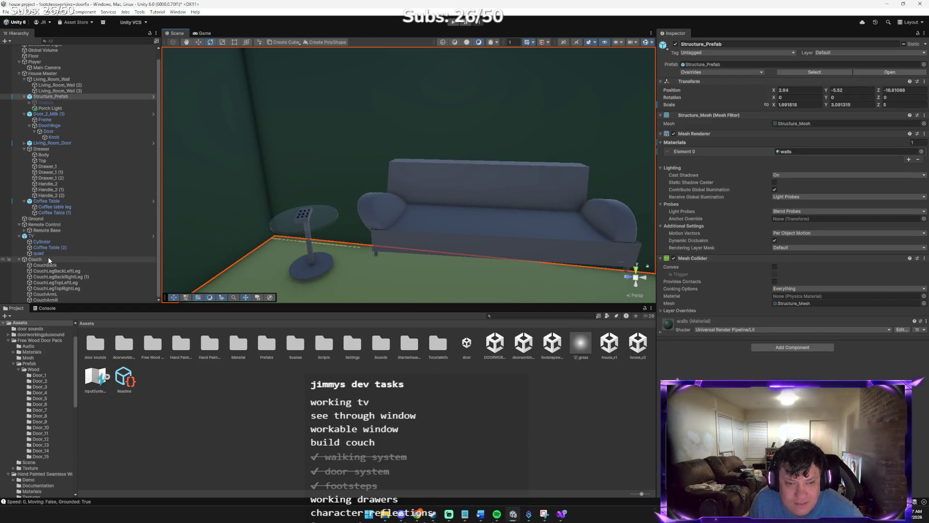
- Lower the whole Couch to about Y -13.8 so it rests on the floor
click(49, 260)
key(w)
mouse_move(488, 189)
mouse_down()
mouse_move(490, 247)
mouse_move(561, 281)
mouse_move(442, 316)
mouse_move(425, 159)
mouse_up()
mouse_move(411, 120)
mouse_down()
mouse_move(406, 147)
mouse_move(421, 192)
mouse_move(573, 177)
mouse_up()
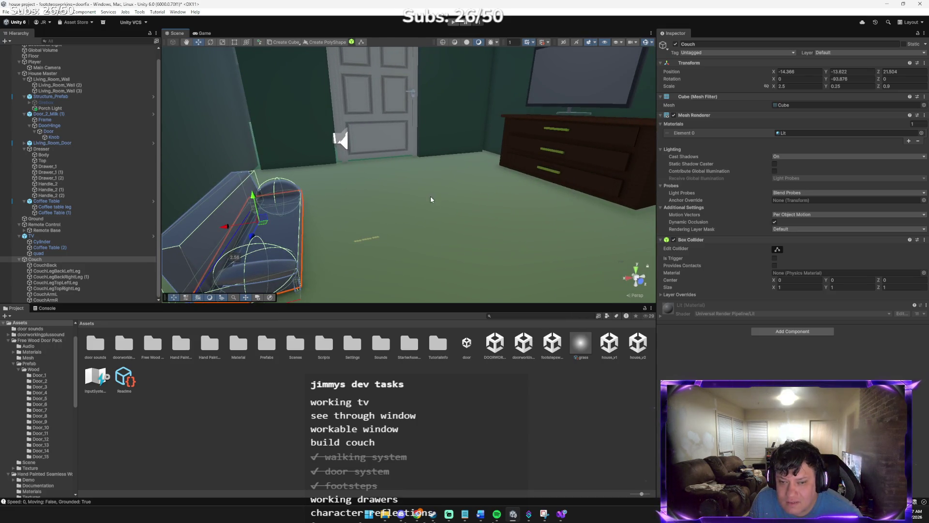
drag(359, 195, 323, 186)
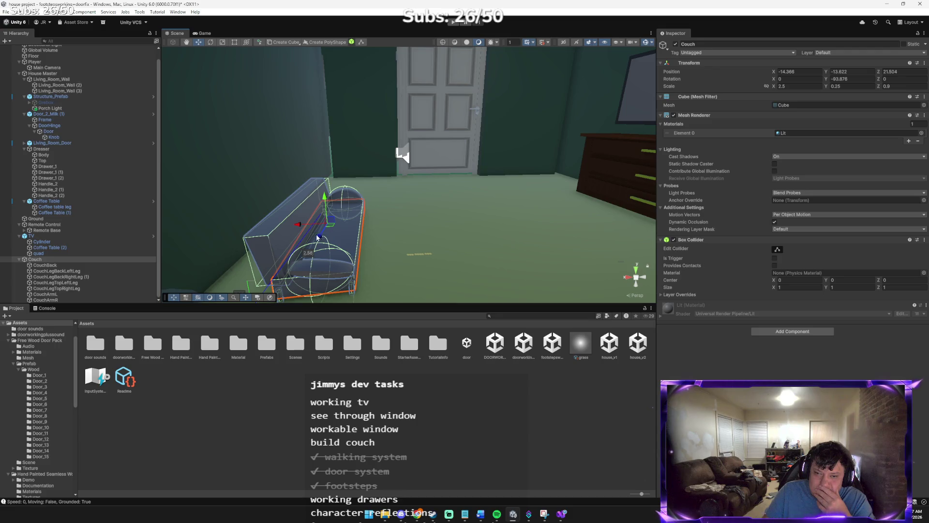
- Select all four couch legs and edit their shared X scale of 0.0155
click(54, 271)
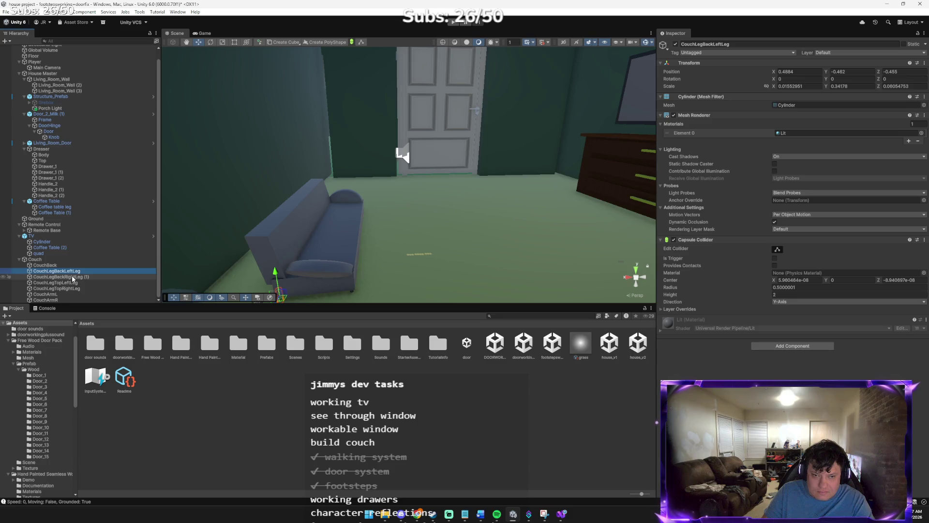
shift+click(56, 287)
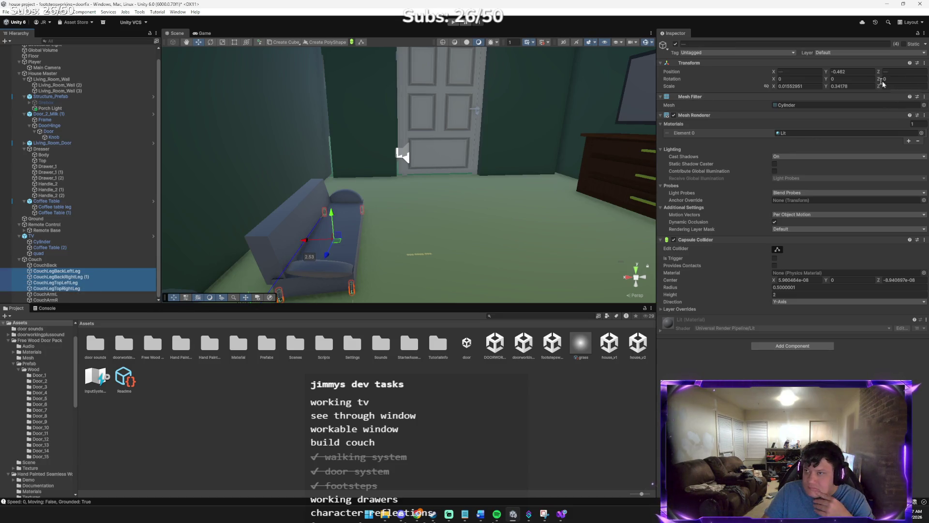
click(806, 87)
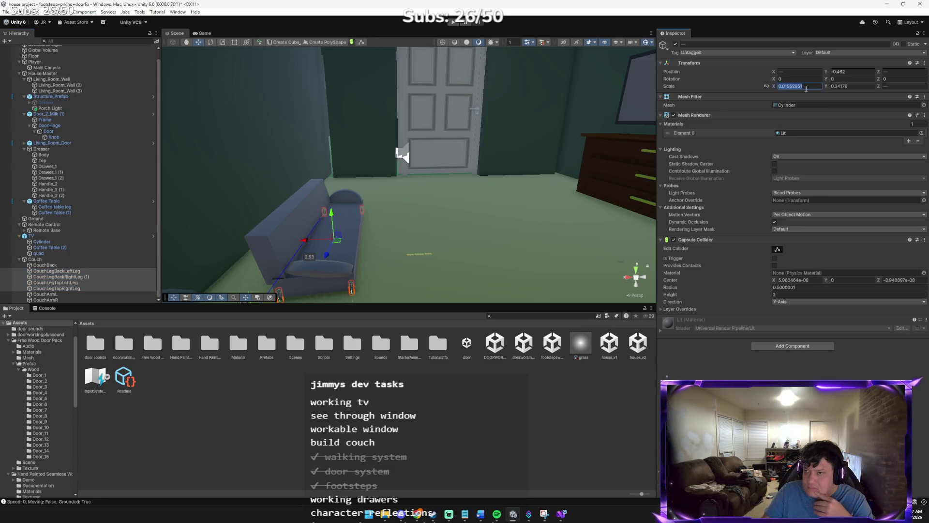
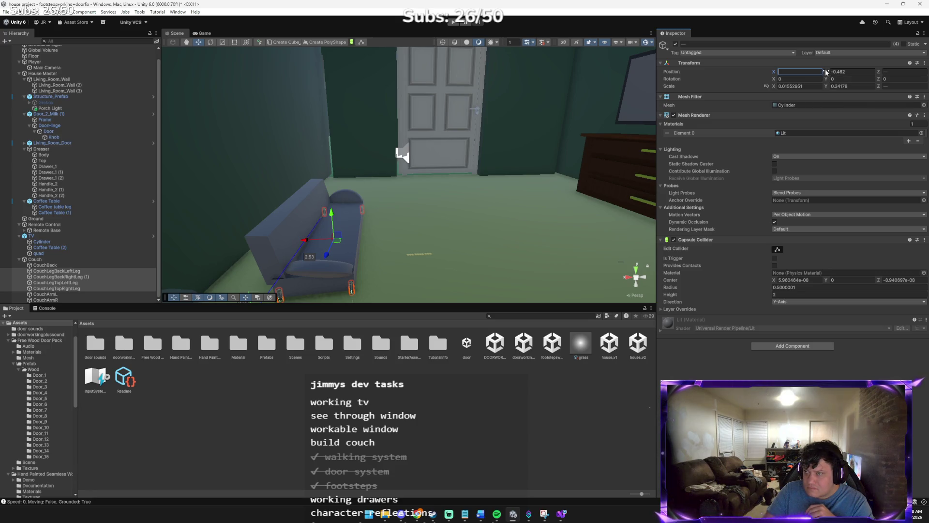
- Lower the couch's cylinder legs to Y -0.88 beneath the couch, then frame the couch
key(Tab)
text(-0.6)
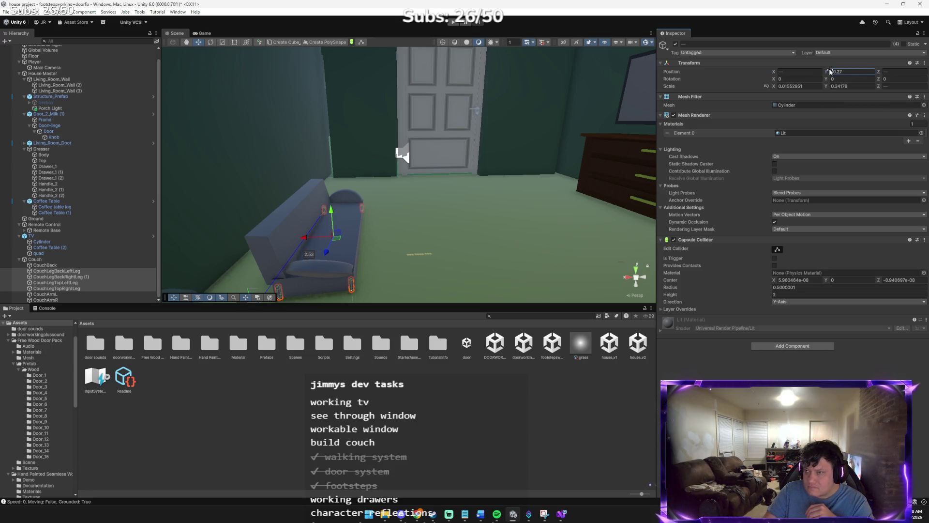
drag(826, 71, 768, 72)
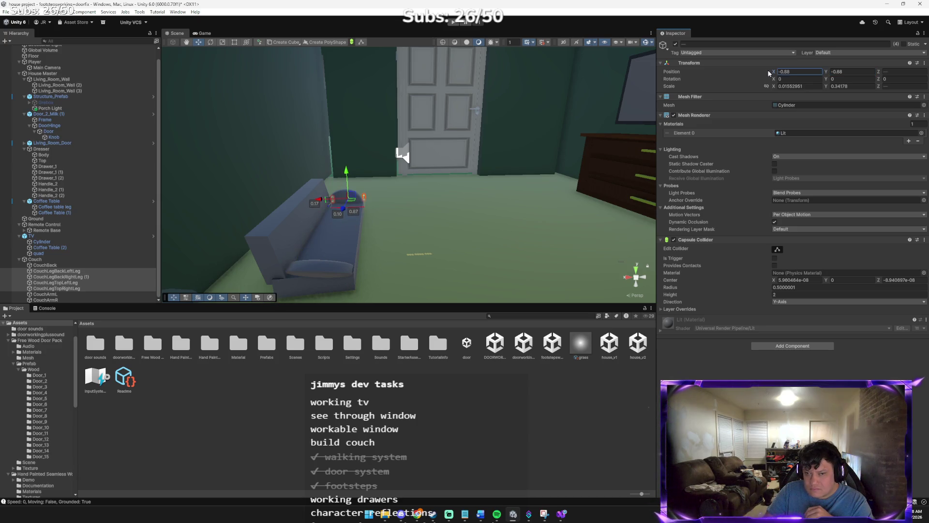
key(ctrl+z)
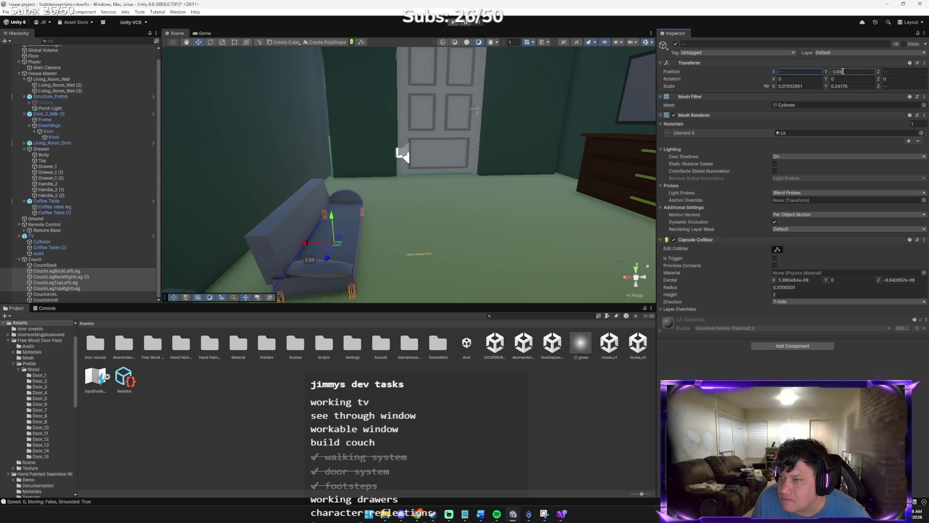
mouse_move(484, 111)
mouse_down()
mouse_move(511, 110)
mouse_move(403, 130)
mouse_up()
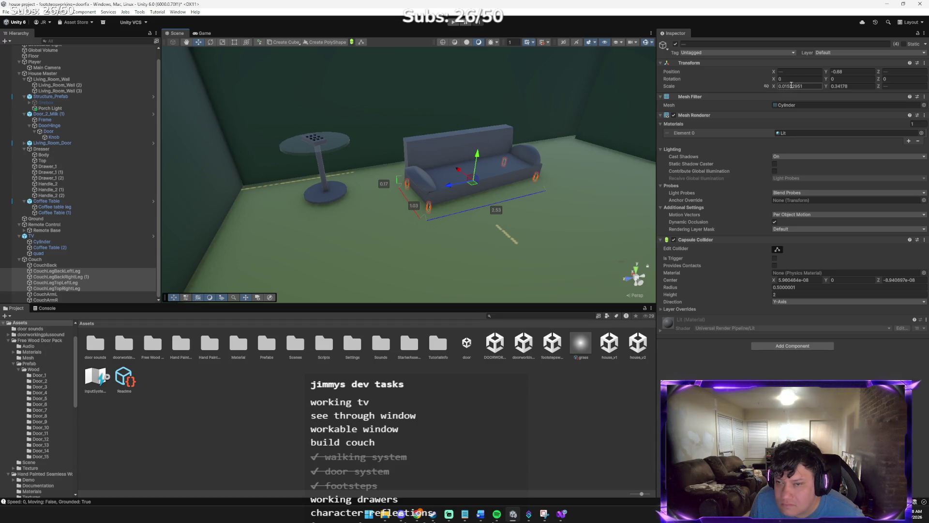
mouse_move(597, 123)
mouse_down()
mouse_move(607, 104)
mouse_move(610, 112)
mouse_up()
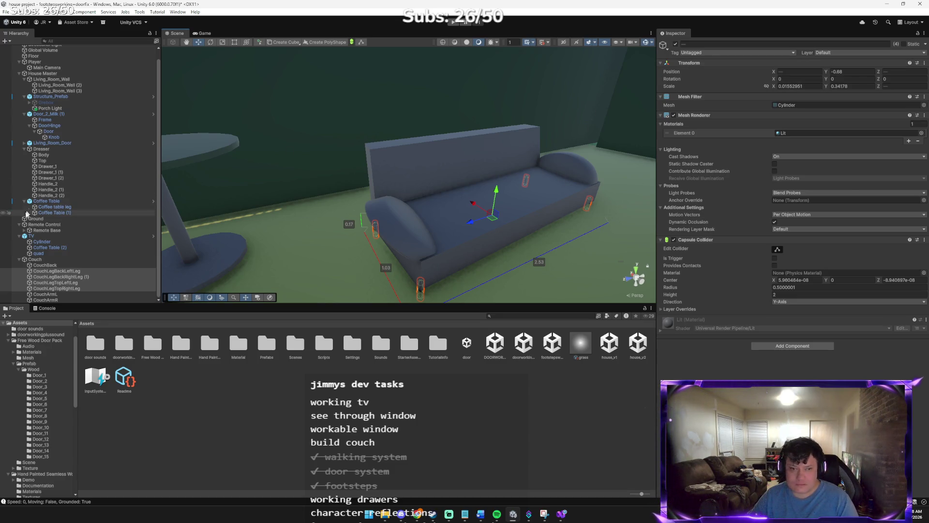
- Wrap the couch in a new empty parent object named Couch
click(46, 260)
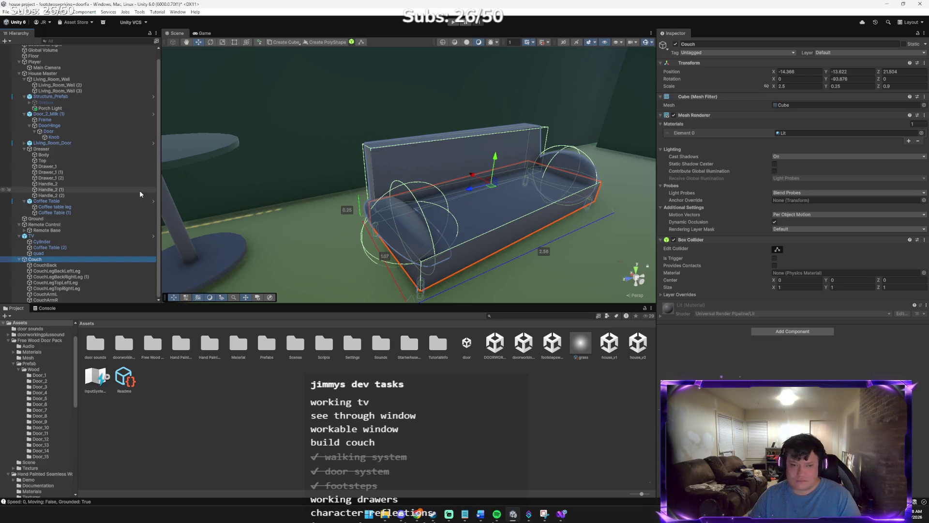
right_click(48, 259)
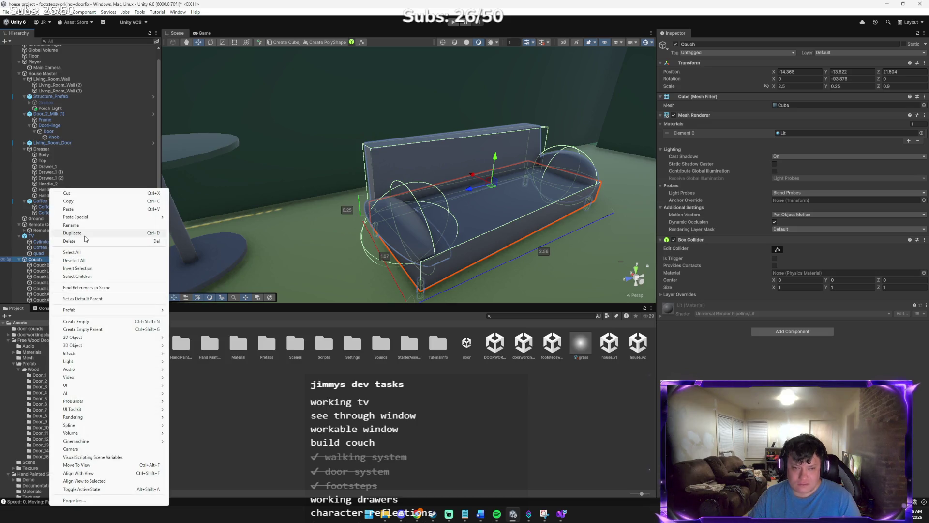
click(89, 331)
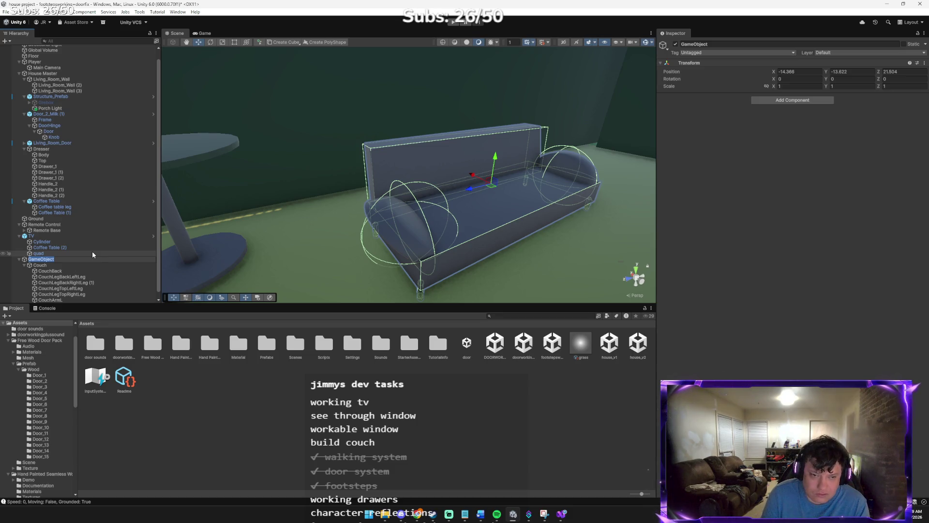
text(cOUCH)
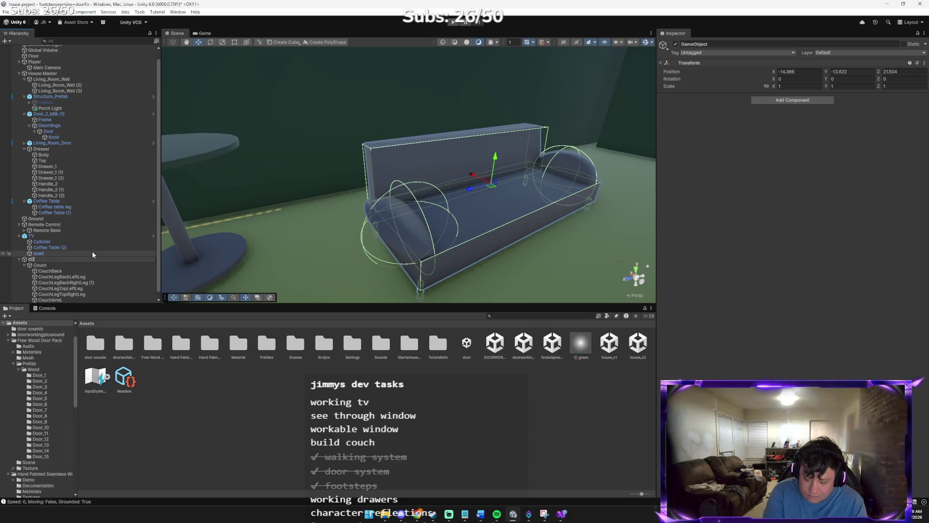
key(Return)
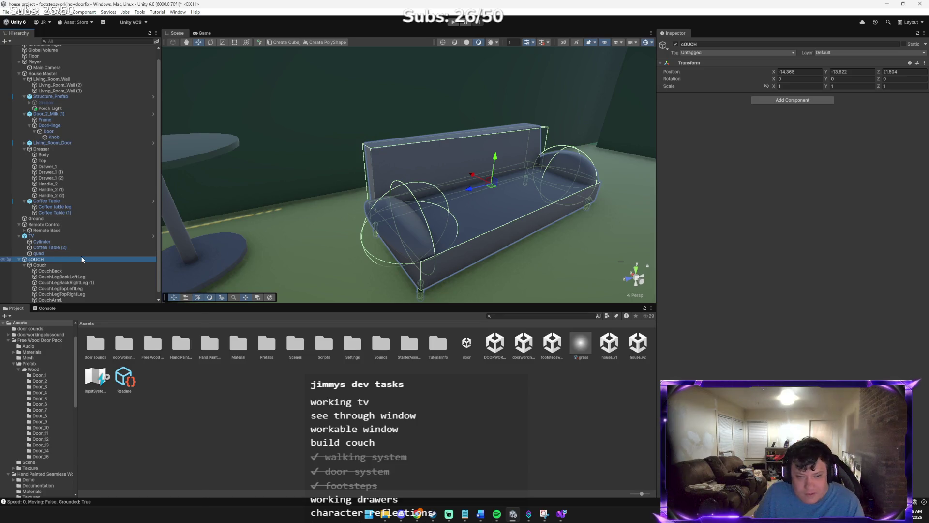
right_click(82, 259)
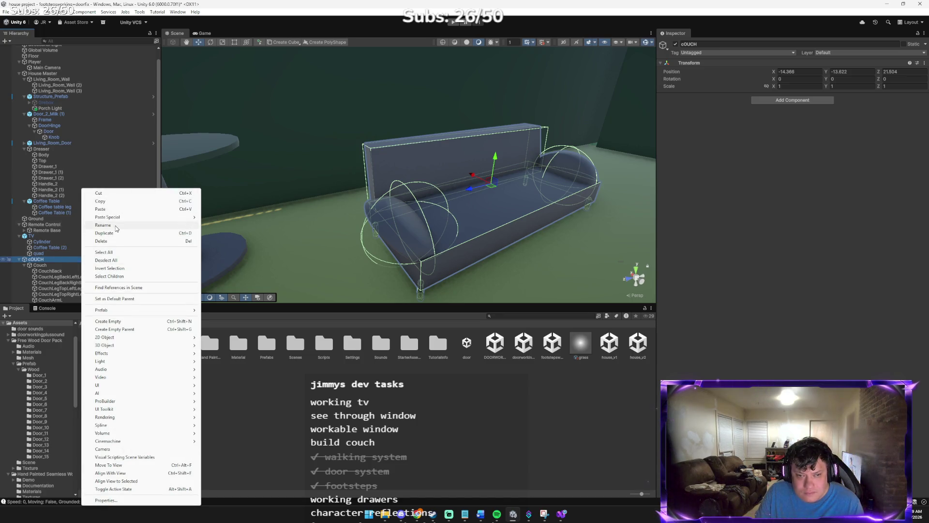
click(104, 225)
text(Couch)
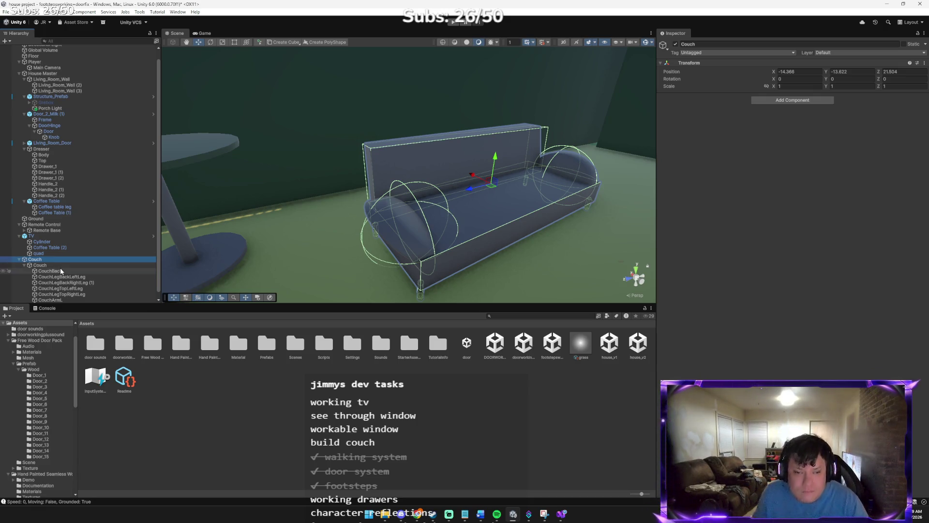
- Rename the original couch body object to Couch_Base
click(51, 266)
right_click(51, 266)
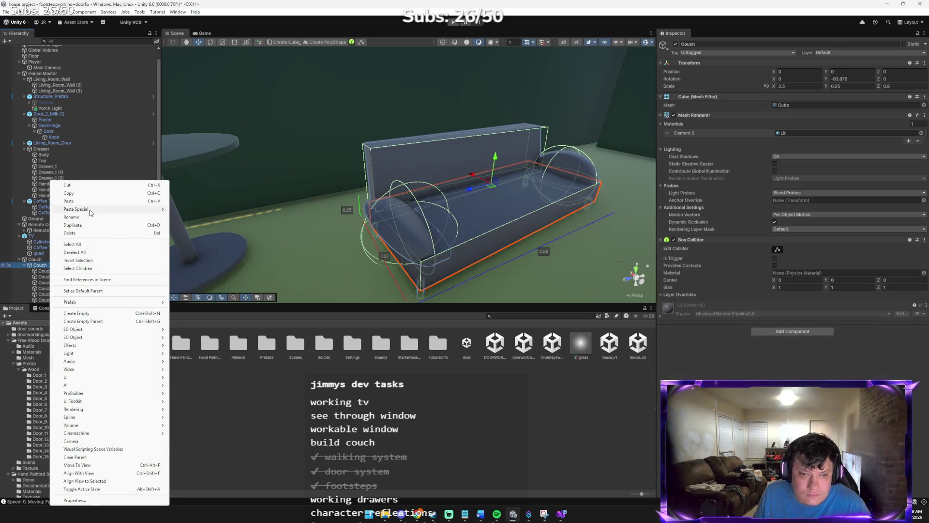
click(92, 216)
key(Right)
text(_Base)
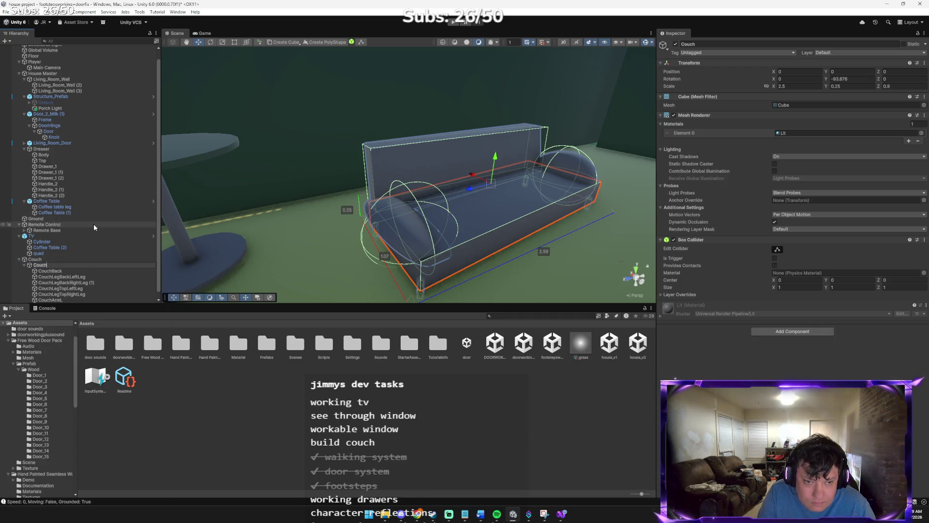
key(Return)
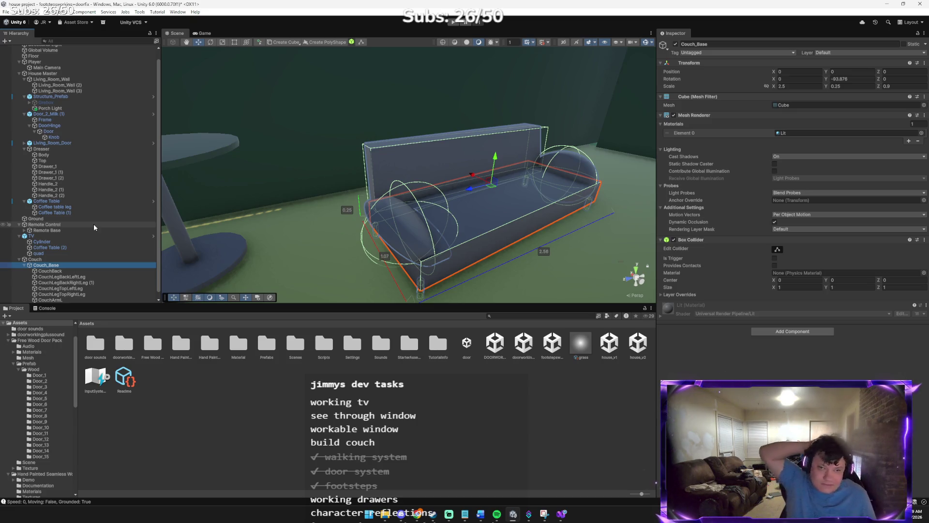
click(56, 271)
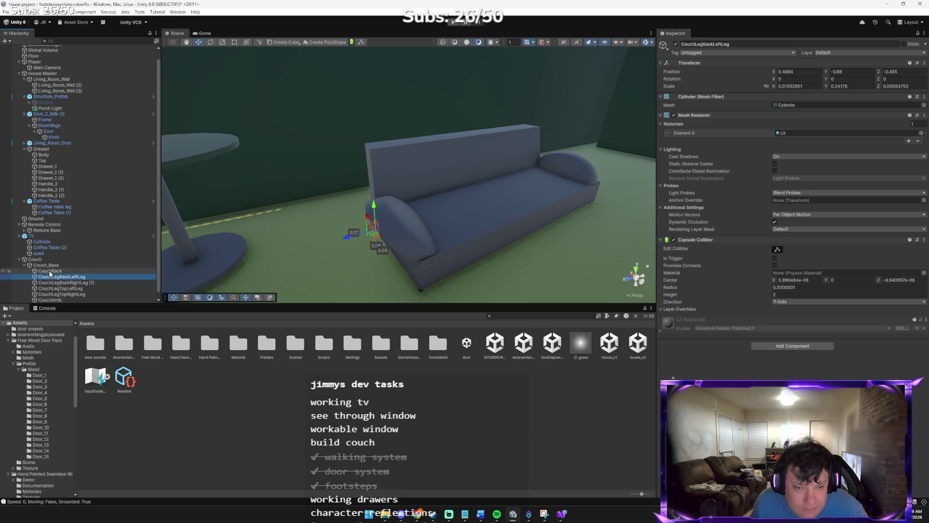
- Move CouchBack, the four legs and both armrests out of Couch_Base to sit directly under Couch
key(shift+Down)
key(shift+Down)
key(shift+Down)
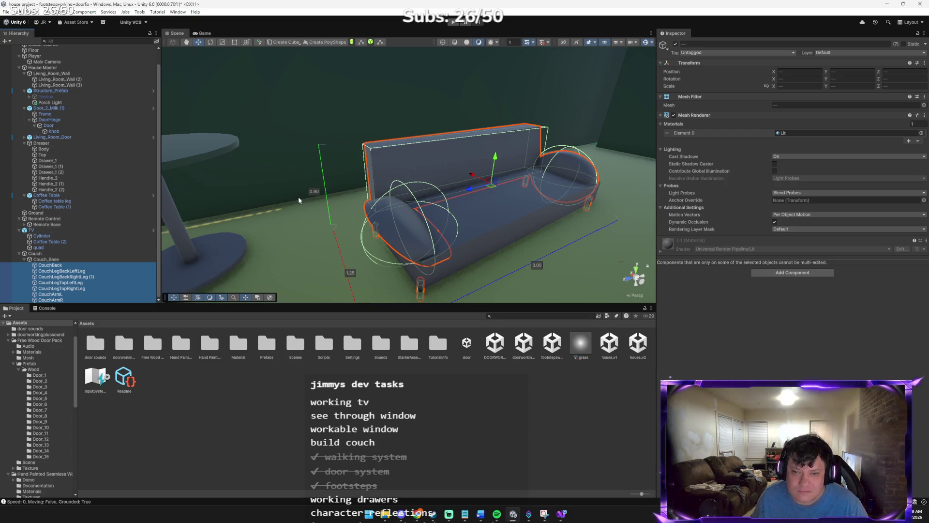
mouse_move(496, 159)
mouse_down()
mouse_move(496, 107)
mouse_move(483, 155)
mouse_up()
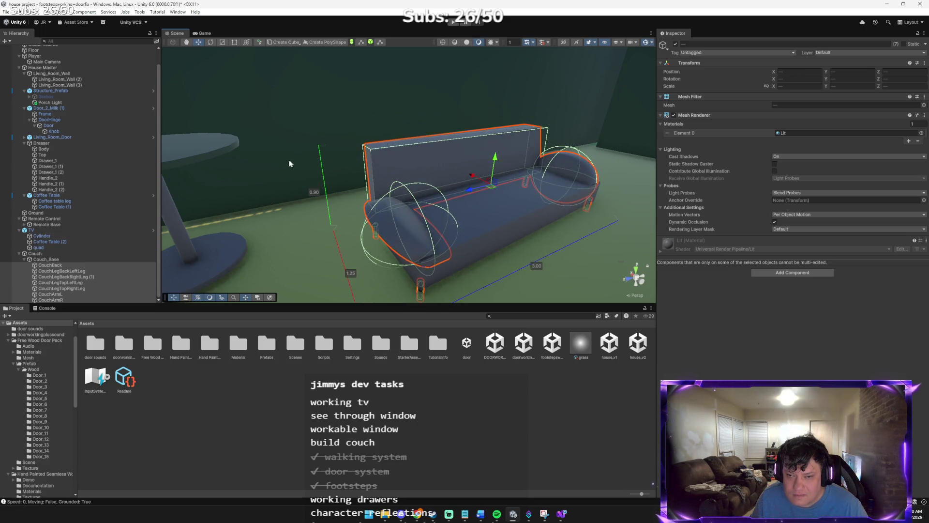
click(284, 170)
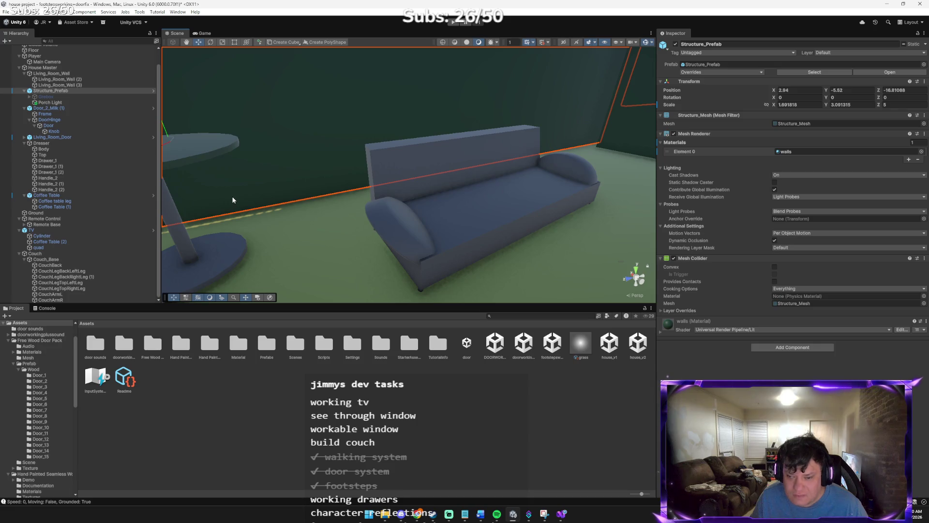
key(ctrl+z)
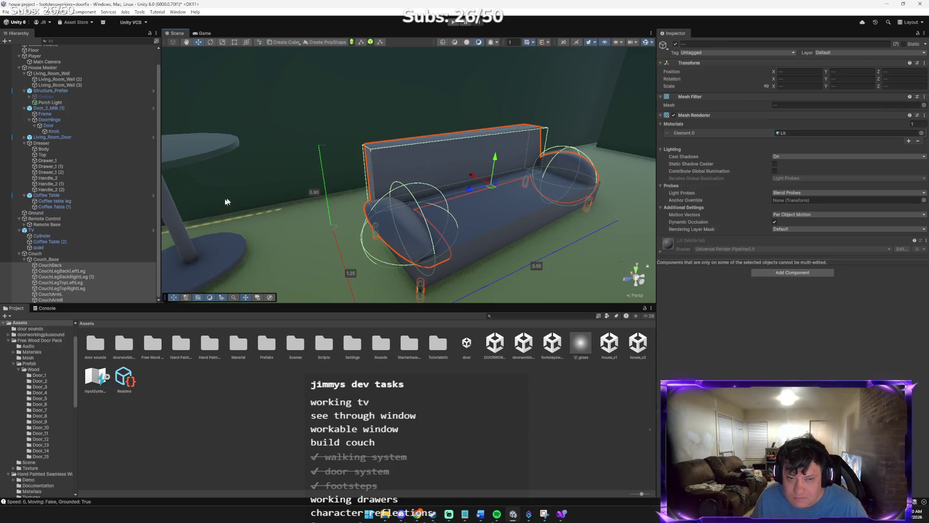
click(57, 265)
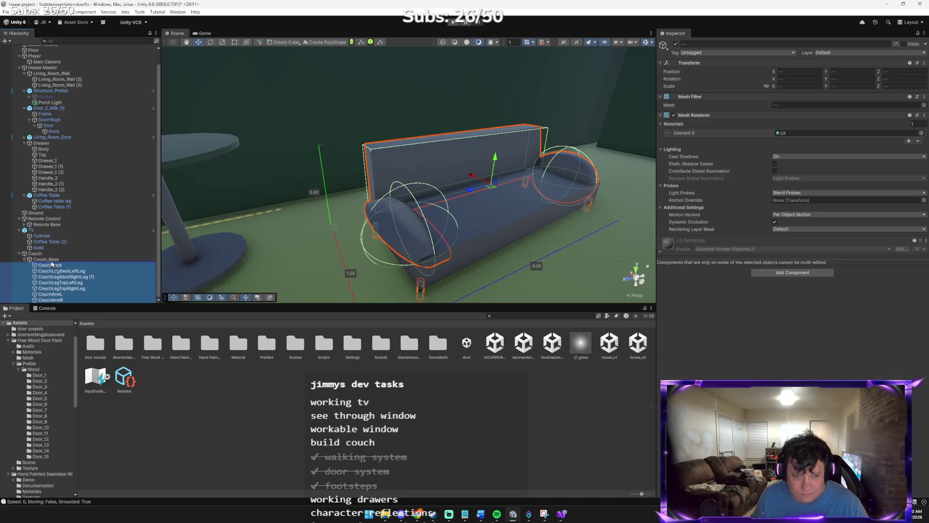
drag(43, 256, 38, 254)
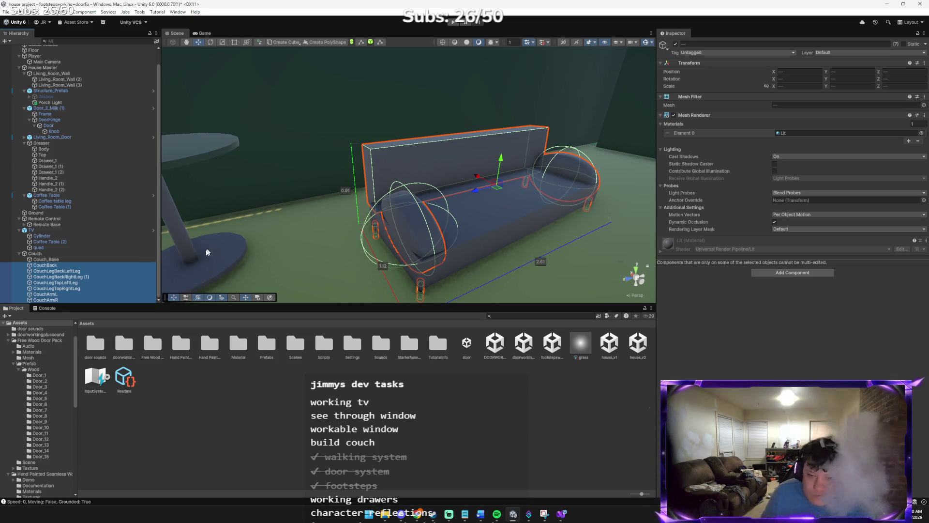
click(60, 252)
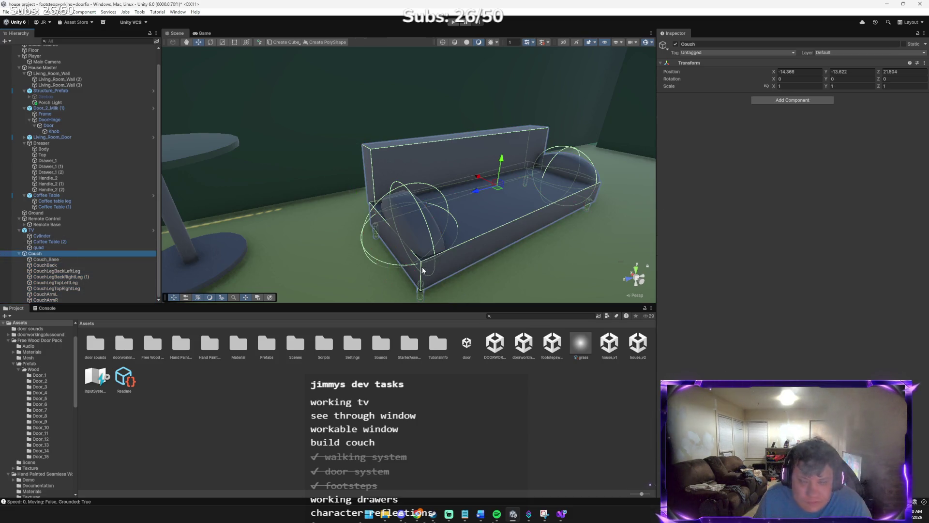
- Scale the Couch group to 1.5 on X, Y and Z
click(800, 87)
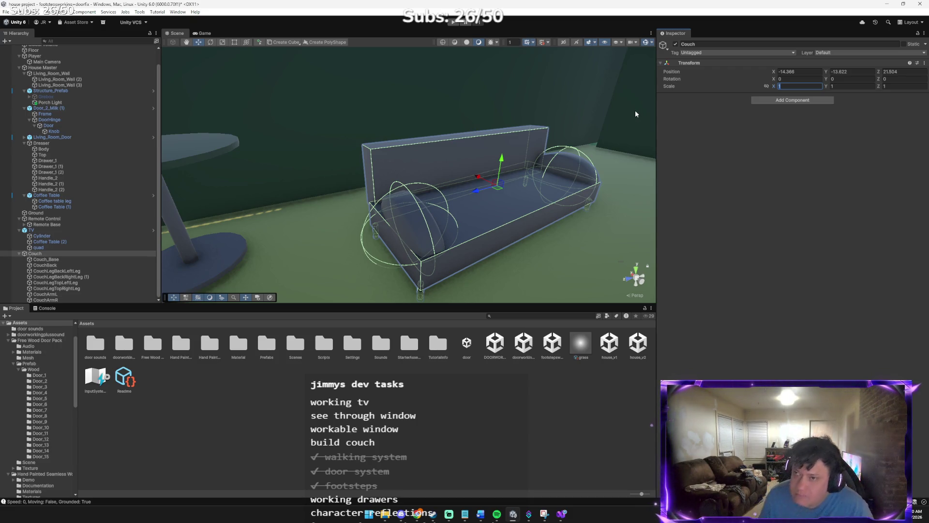
key(Return)
mouse_move(561, 124)
mouse_down()
mouse_move(702, 97)
mouse_move(825, 108)
mouse_move(773, 100)
mouse_move(793, 94)
mouse_up()
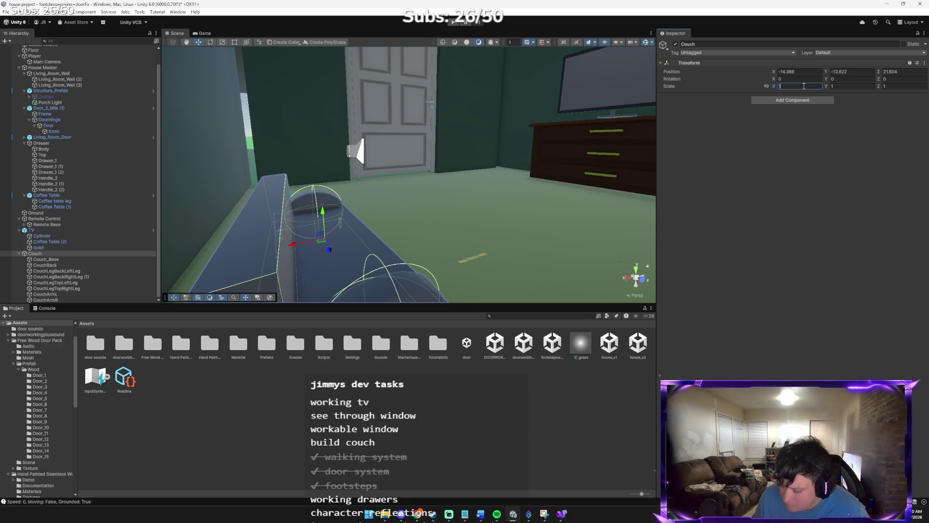
text(.5)
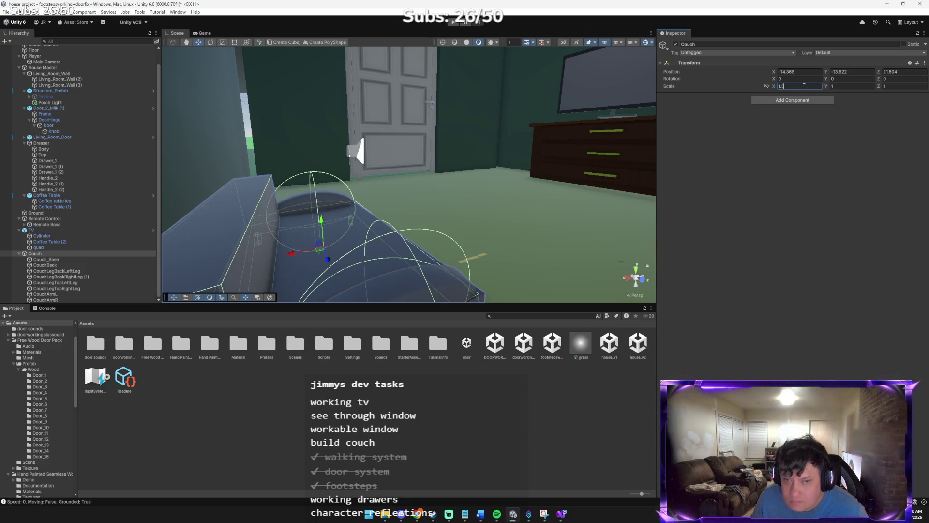
drag(588, 99, 410, 157)
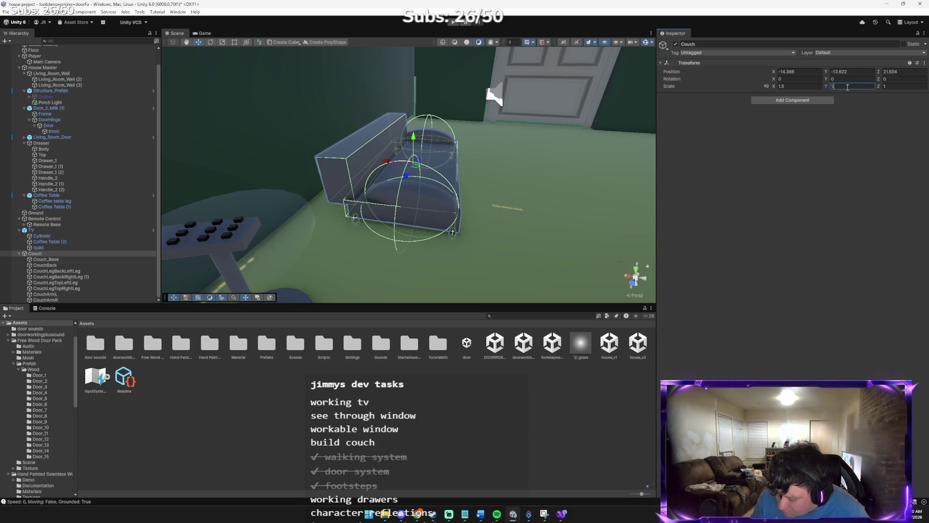
text(.5)
key(Tab)
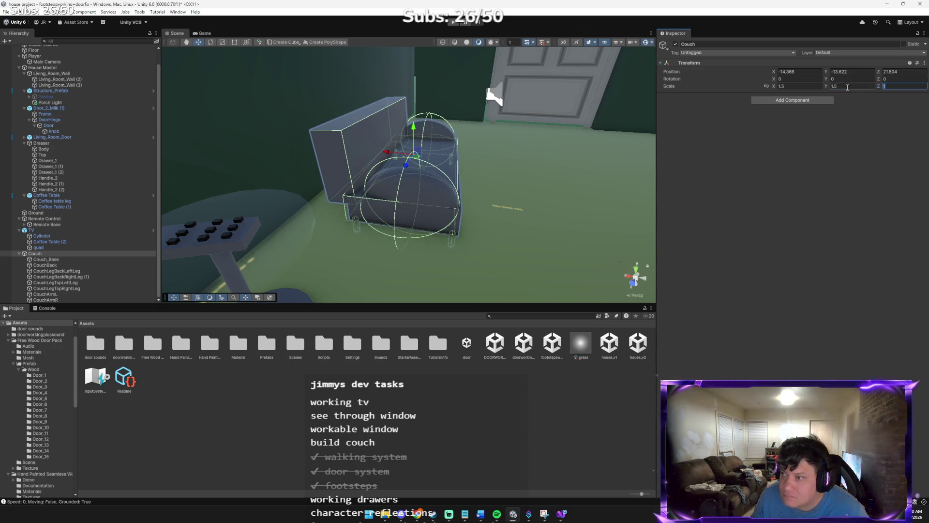
text(.5)
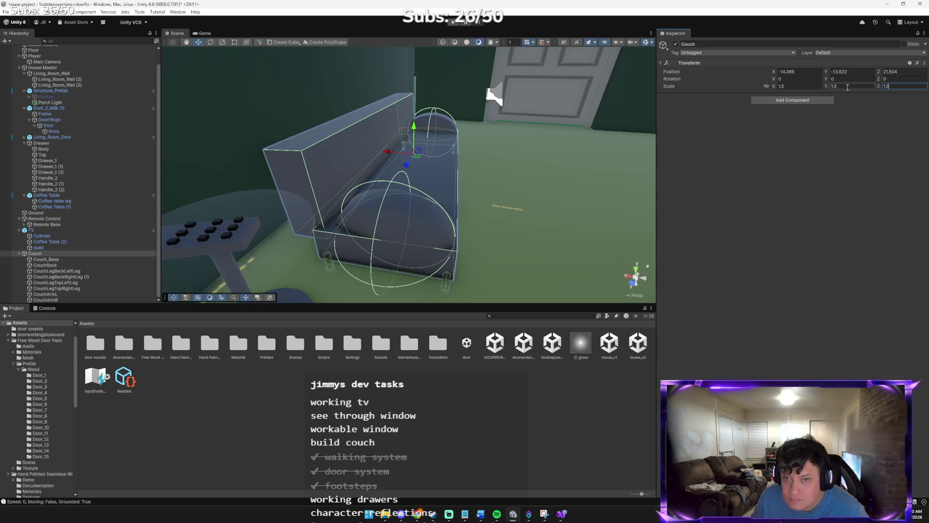
key(Return)
- Adjust the couch's height with the move gizmo, ending at Y -13.399
drag(435, 140, 410, 137)
drag(327, 143, 321, 125)
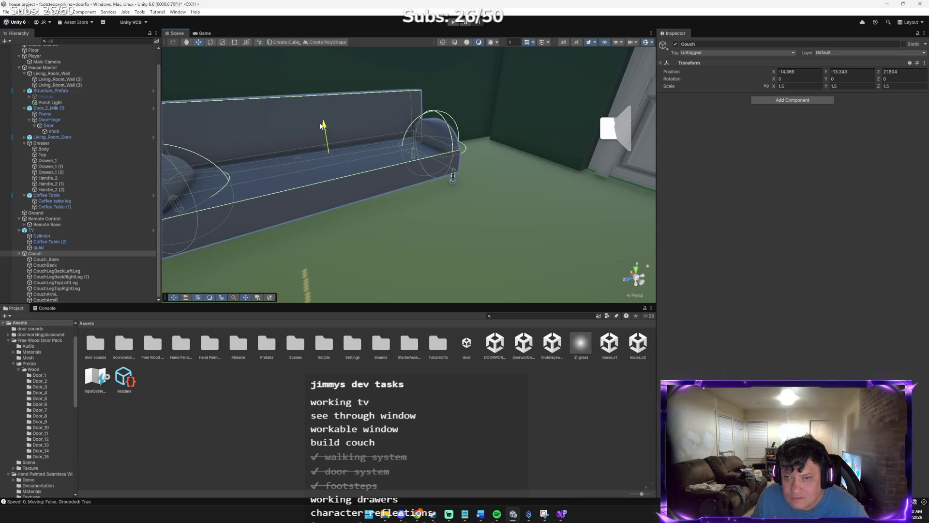
key(f)
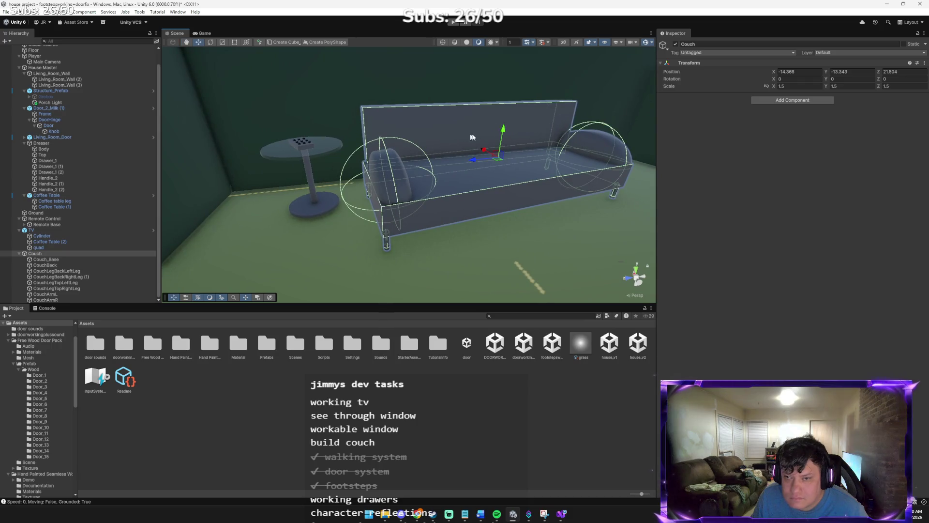
mouse_move(503, 132)
mouse_down()
mouse_move(501, 148)
mouse_move(648, 171)
mouse_move(561, 167)
mouse_up()
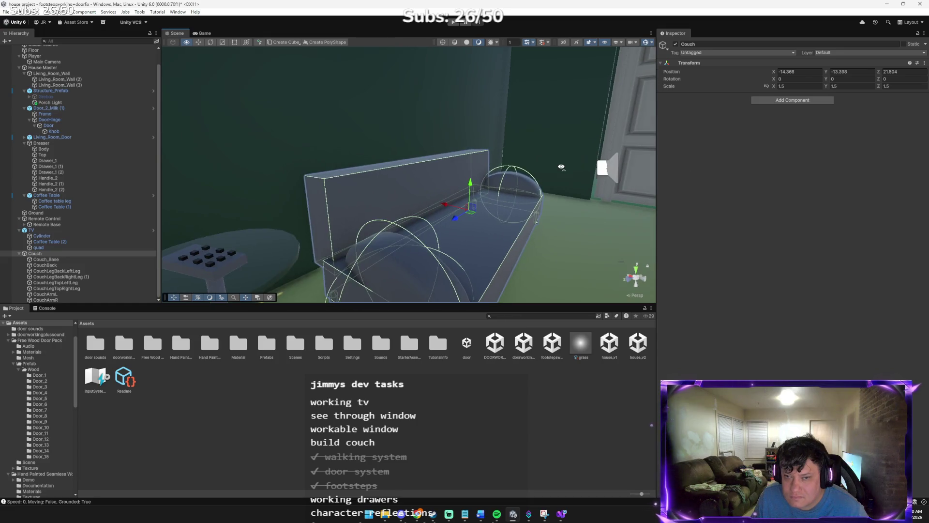
- Set all four couch legs' Y scale to 0.1 and nudge them slightly downward
click(68, 272)
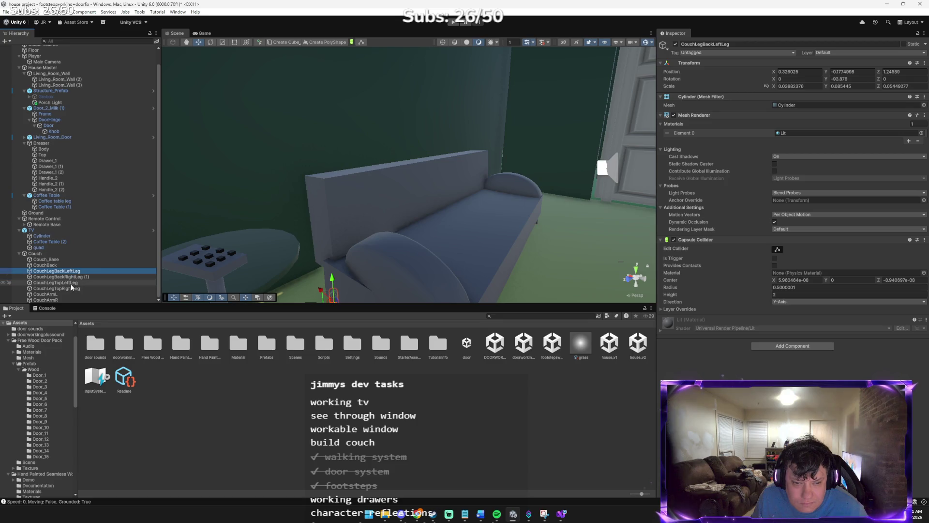
shift+click(56, 288)
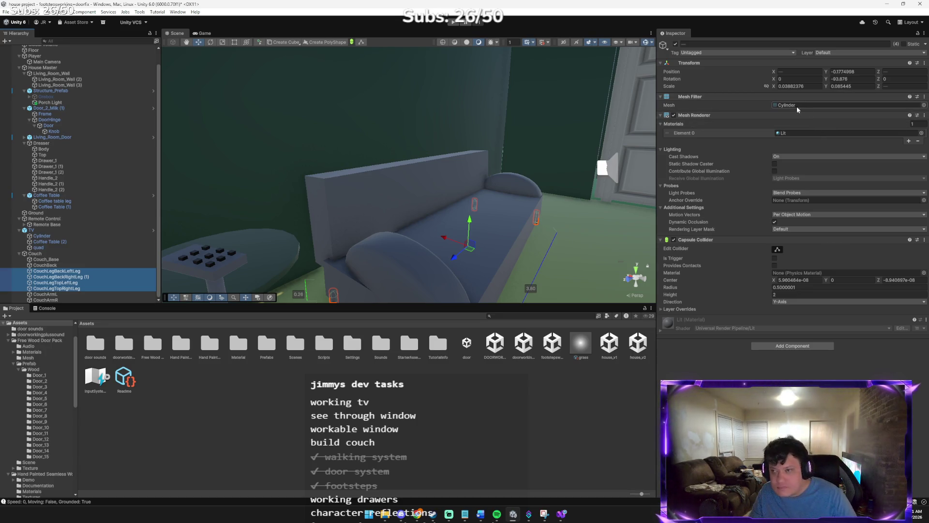
click(855, 86)
text(0.1)
drag(609, 148, 550, 184)
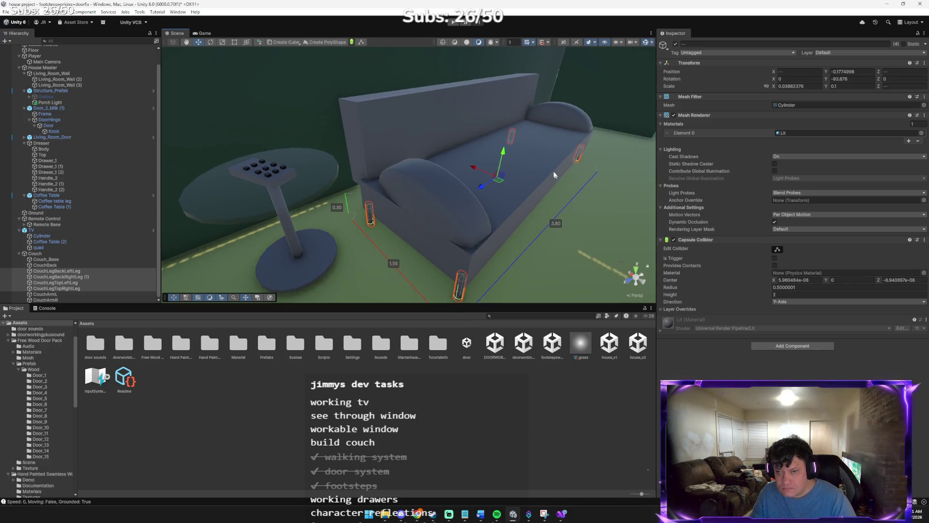
drag(503, 153, 503, 155)
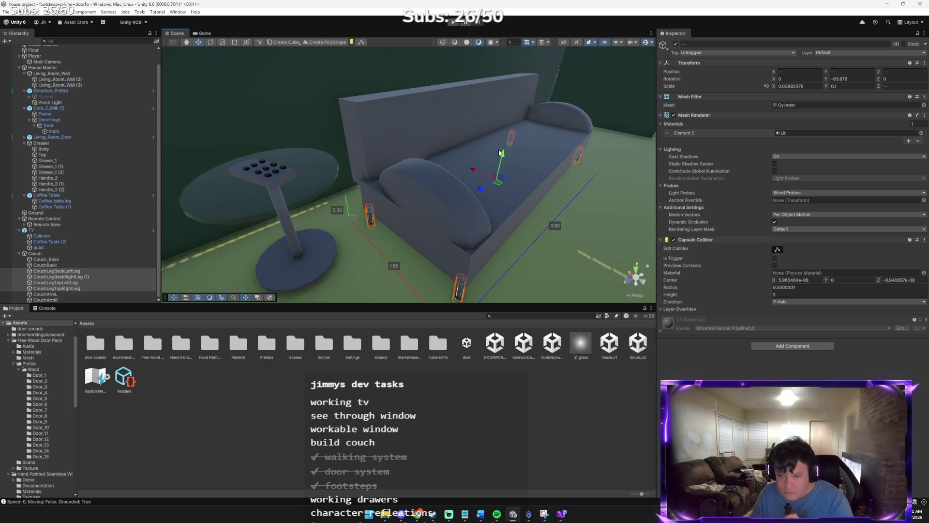
click(38, 253)
- Nudge the Couch group to Y -13.349 so its legs rest on the floor
drag(509, 127, 510, 106)
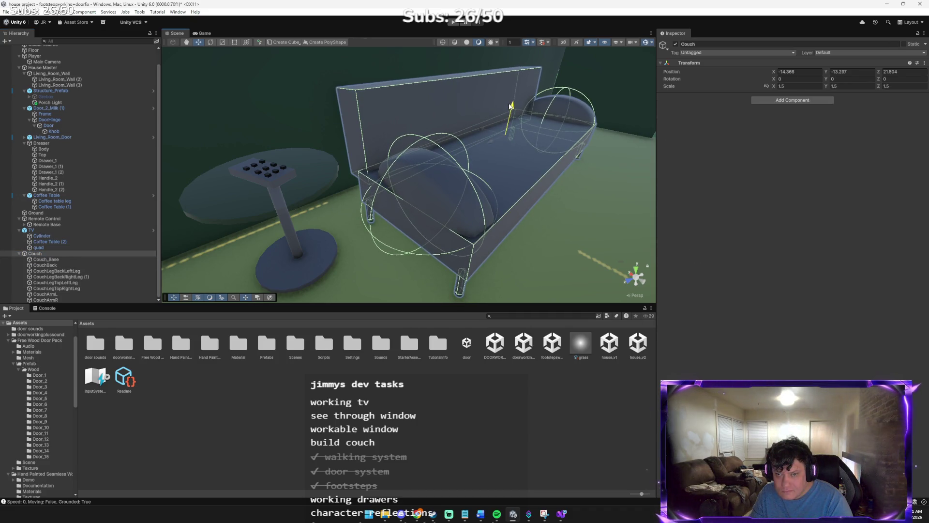
mouse_move(487, 271)
mouse_down()
mouse_move(543, 257)
mouse_move(464, 248)
mouse_move(439, 235)
mouse_move(227, 213)
mouse_move(344, 228)
mouse_move(312, 152)
mouse_up()
drag(288, 105, 290, 114)
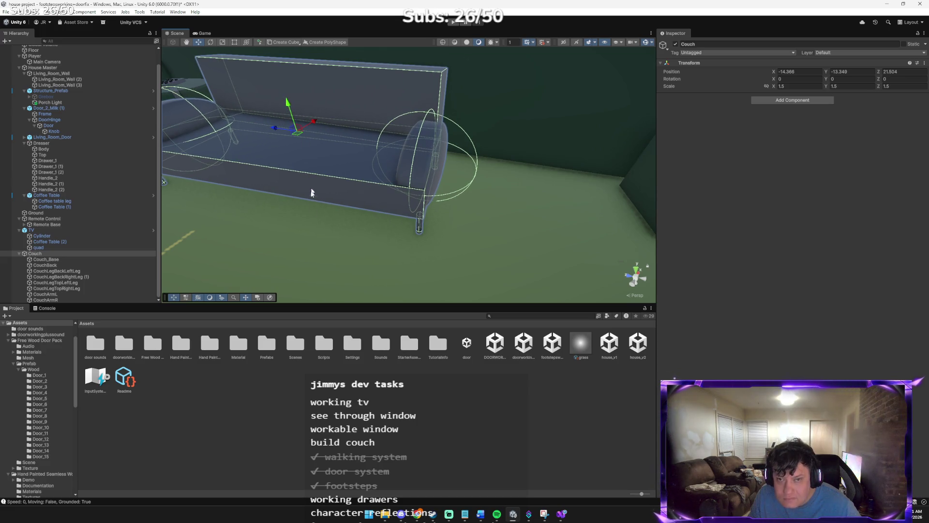
scroll(286, 210, down, 2)
mouse_move(286, 209)
mouse_down()
mouse_move(363, 251)
mouse_move(365, 236)
mouse_move(292, 195)
mouse_move(315, 187)
mouse_move(318, 145)
mouse_move(344, 131)
mouse_move(396, 148)
mouse_up()
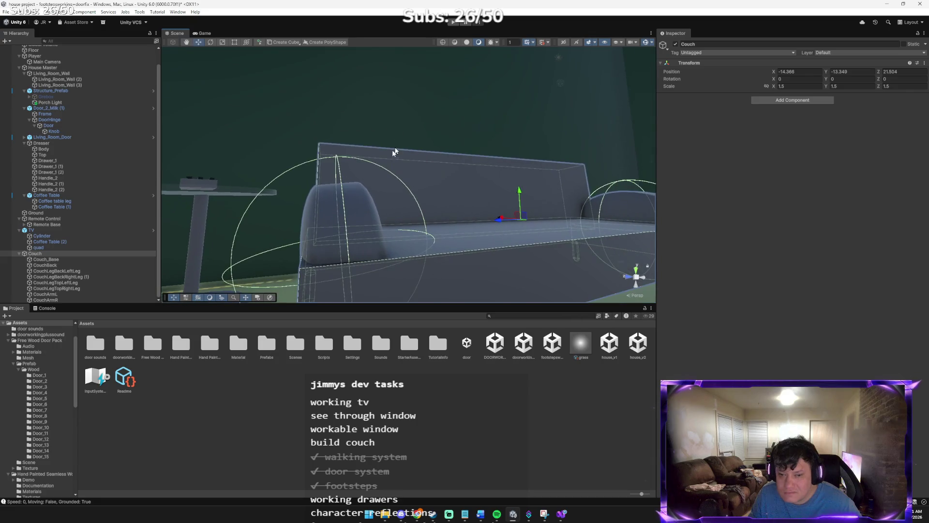
- Apply M_Wood1 from the Hand Painted Seamless Wood Texture Materials folder to the couch seat base
double_click(268, 344)
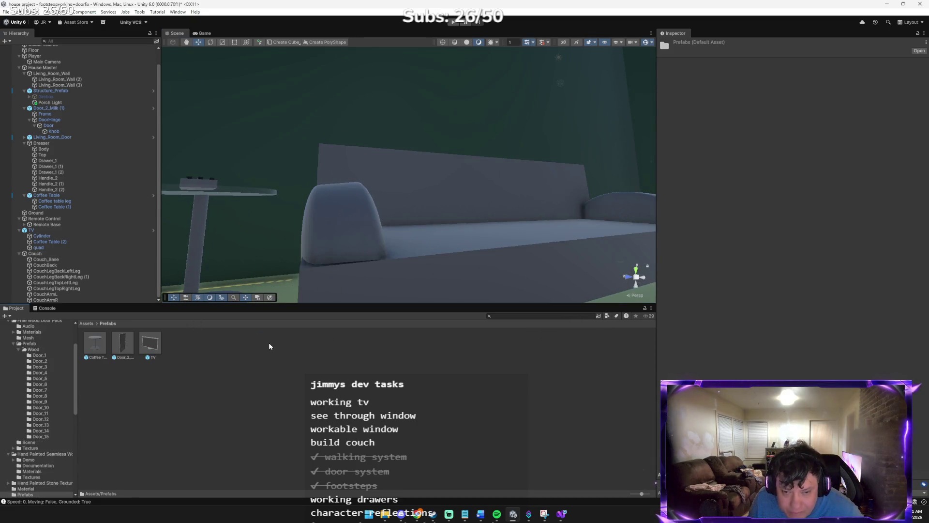
click(89, 323)
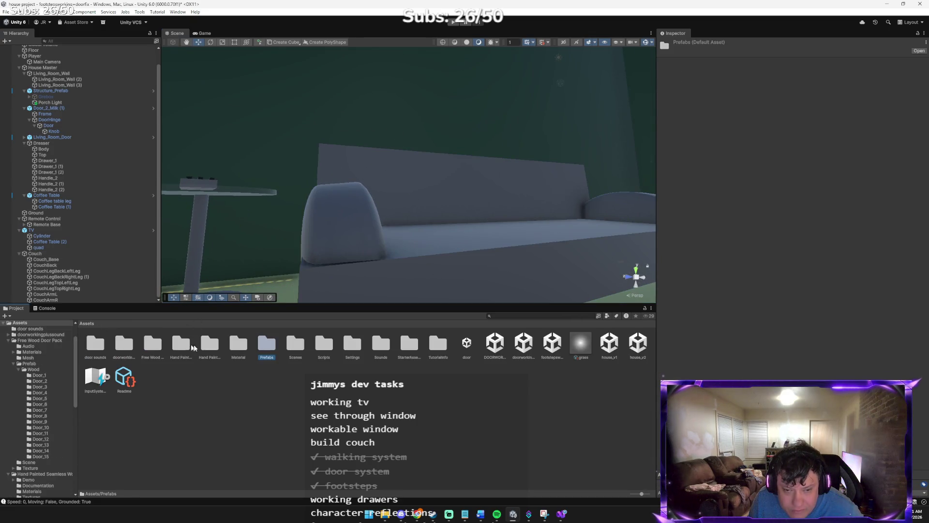
double_click(237, 344)
click(92, 324)
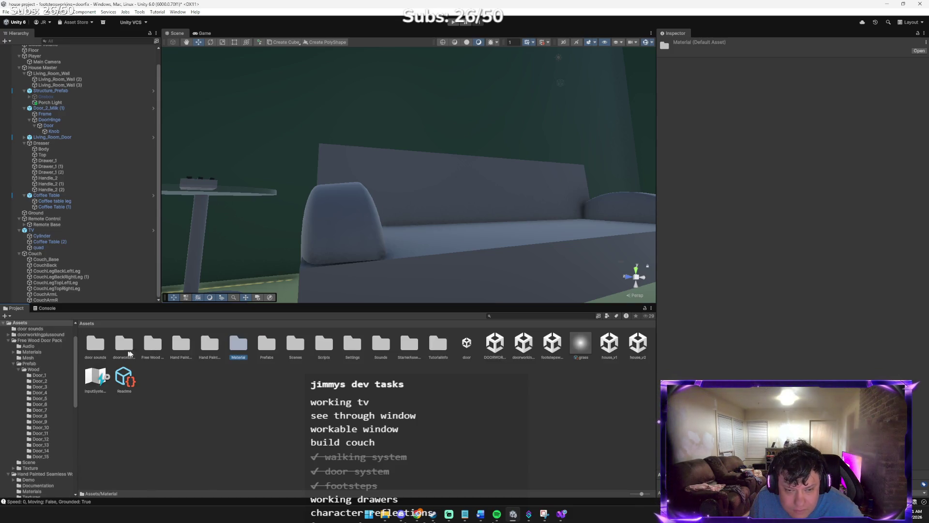
double_click(180, 346)
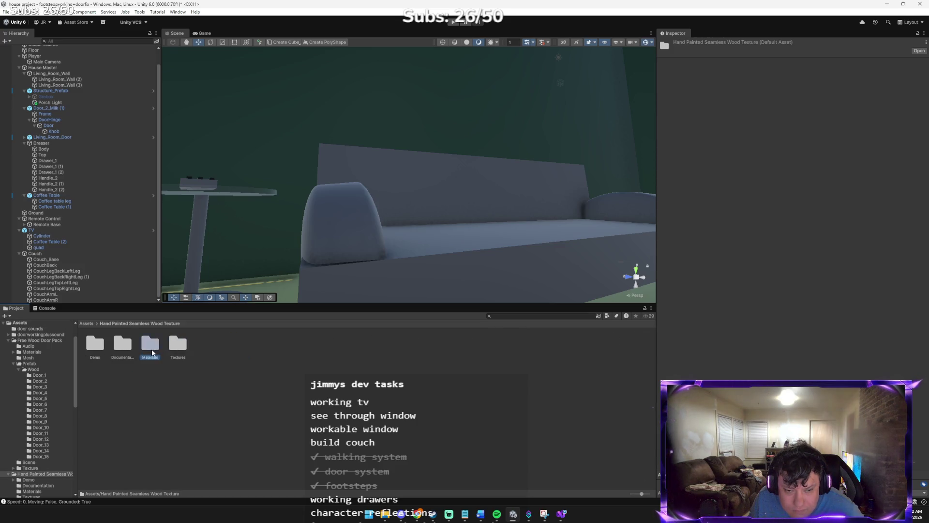
double_click(150, 344)
drag(94, 343, 420, 266)
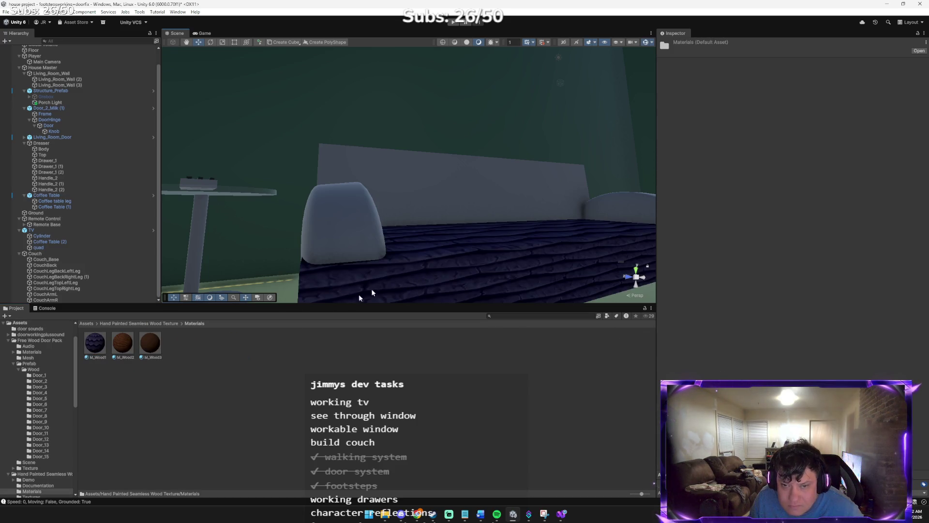
- Apply M_Wood1 to both couch arms and the couch back
drag(102, 348, 336, 251)
mouse_move(107, 353)
mouse_down()
mouse_move(380, 260)
mouse_move(433, 216)
mouse_up()
drag(102, 356, 624, 215)
mouse_move(538, 257)
mouse_down()
mouse_move(484, 281)
mouse_move(442, 275)
mouse_up()
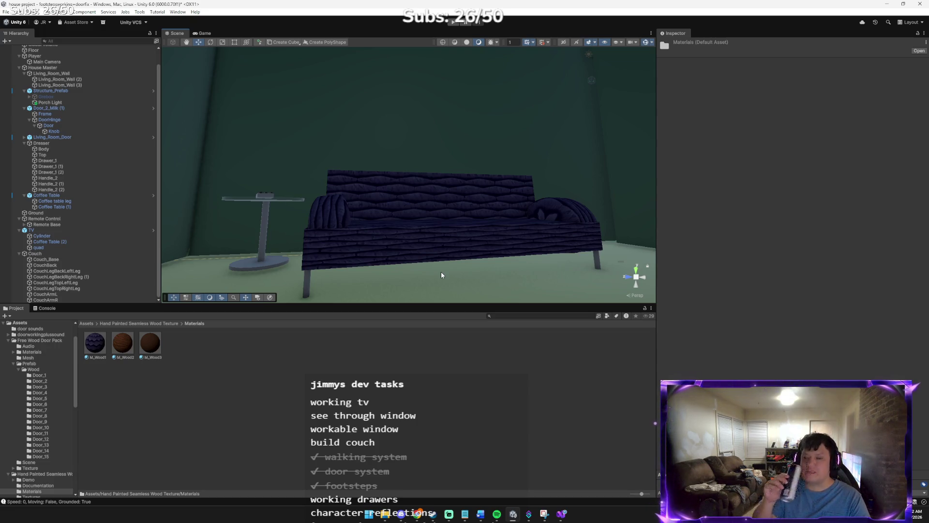
- Swing the view around the couch and enter Play mode to test the scene
mouse_move(441, 274)
mouse_down()
mouse_move(678, 351)
mouse_move(683, 364)
mouse_move(746, 371)
mouse_move(490, 289)
mouse_move(470, 268)
mouse_move(442, 266)
mouse_move(450, 266)
mouse_up()
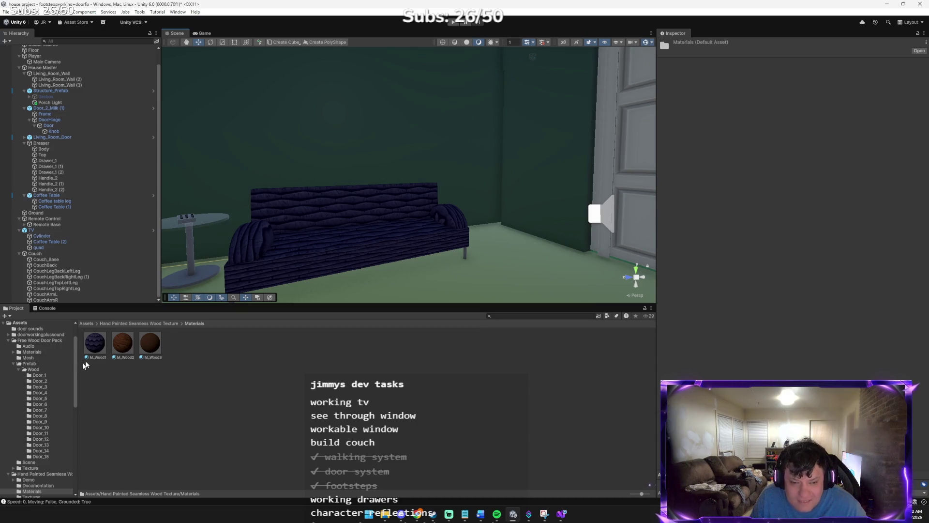
drag(374, 283, 525, 155)
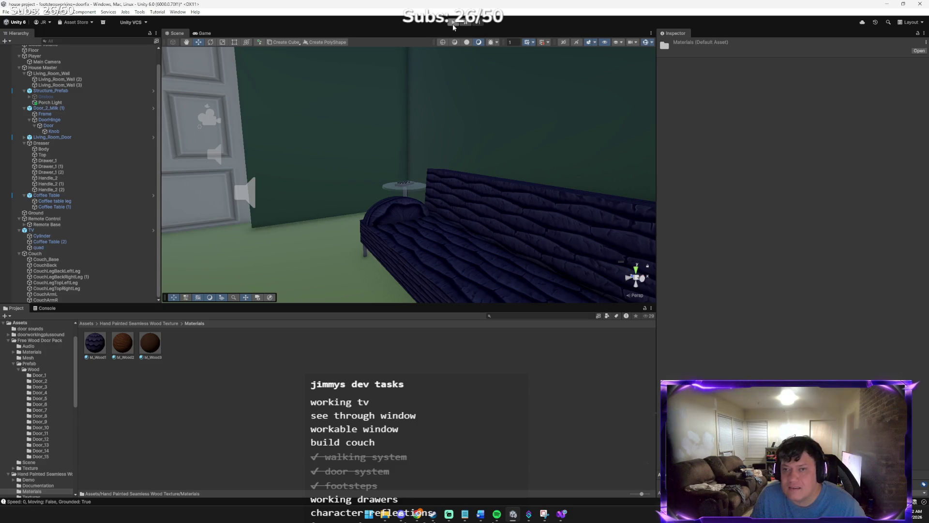
click(452, 24)
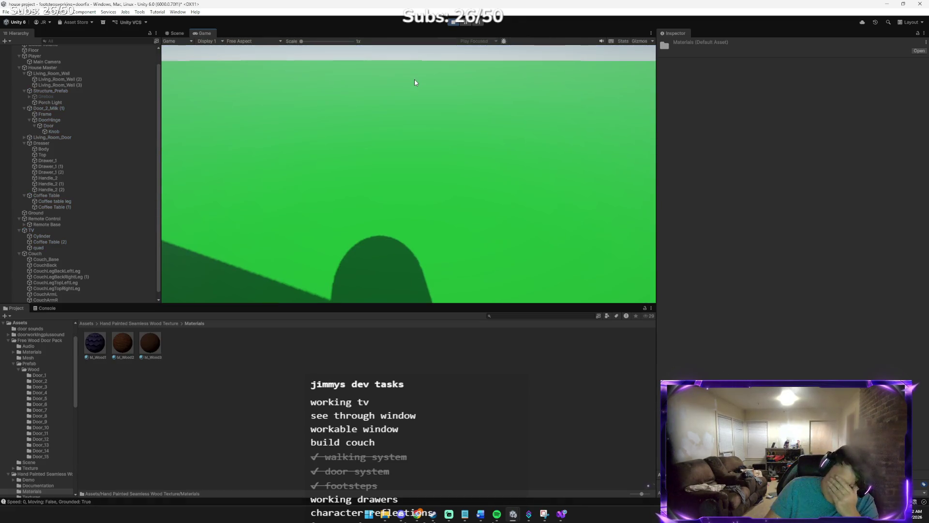
- Walk around the room with W and S to inspect the wood couch, then stop the game
click(439, 62)
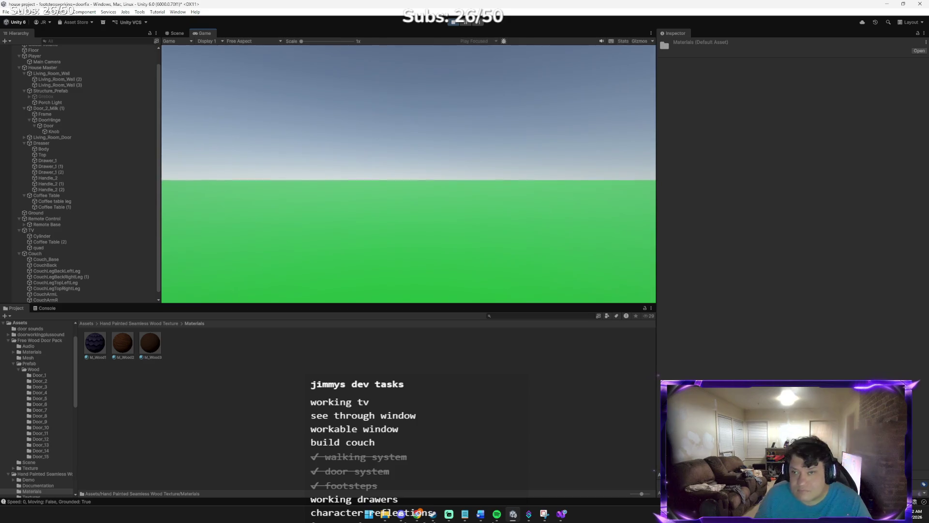
key(w)
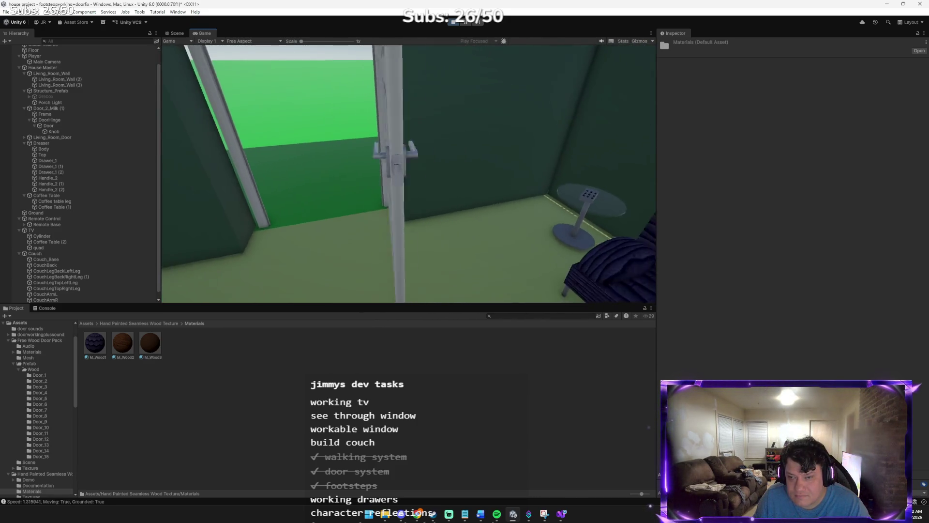
key(w)
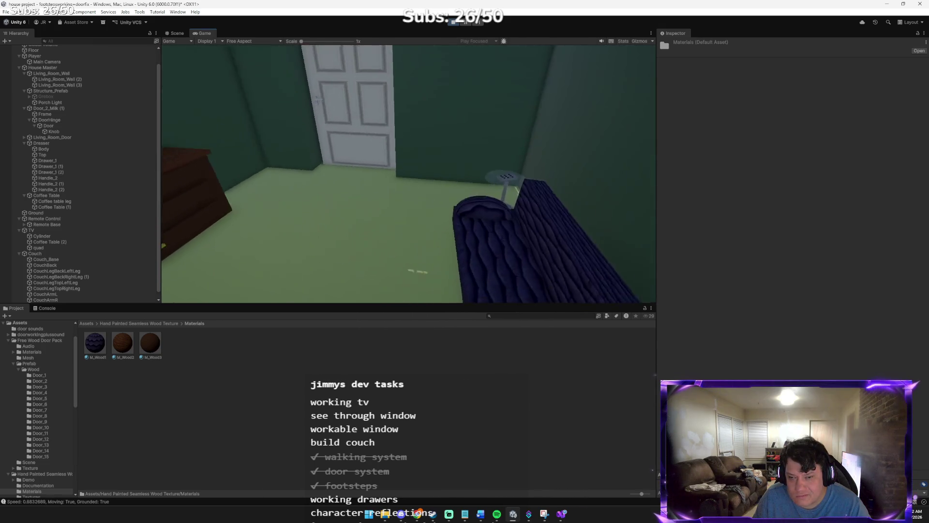
key(w)
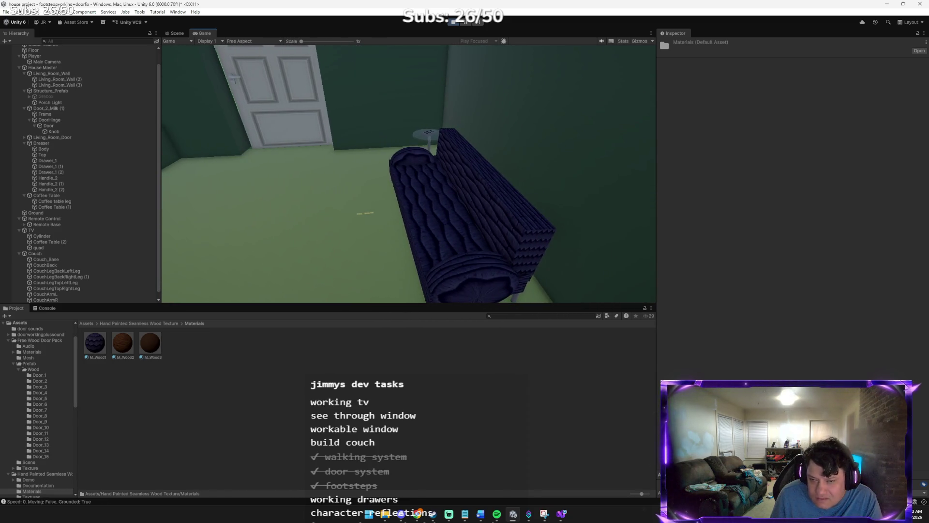
key(s)
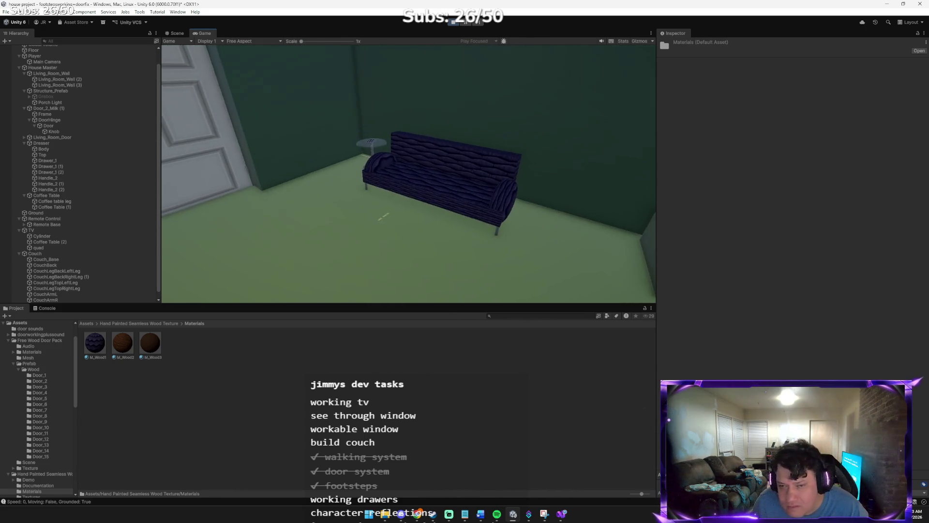
key(w)
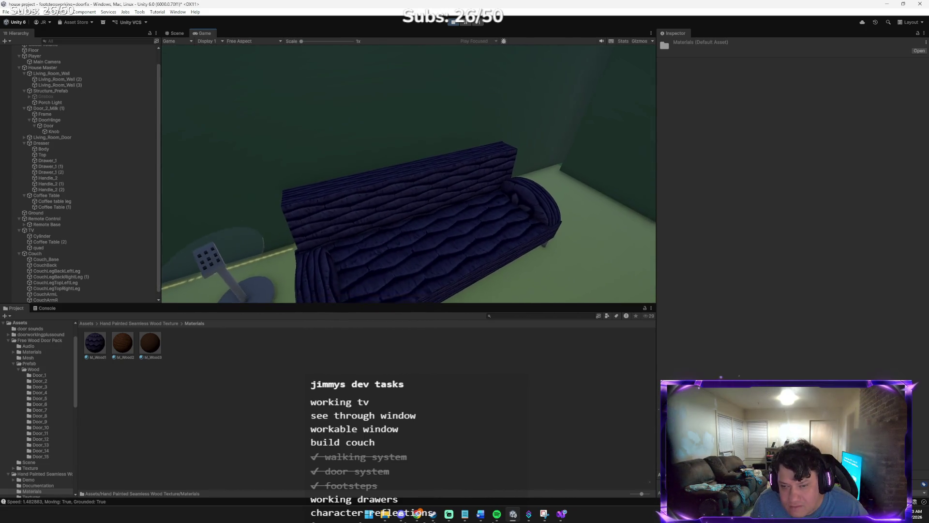
key(s)
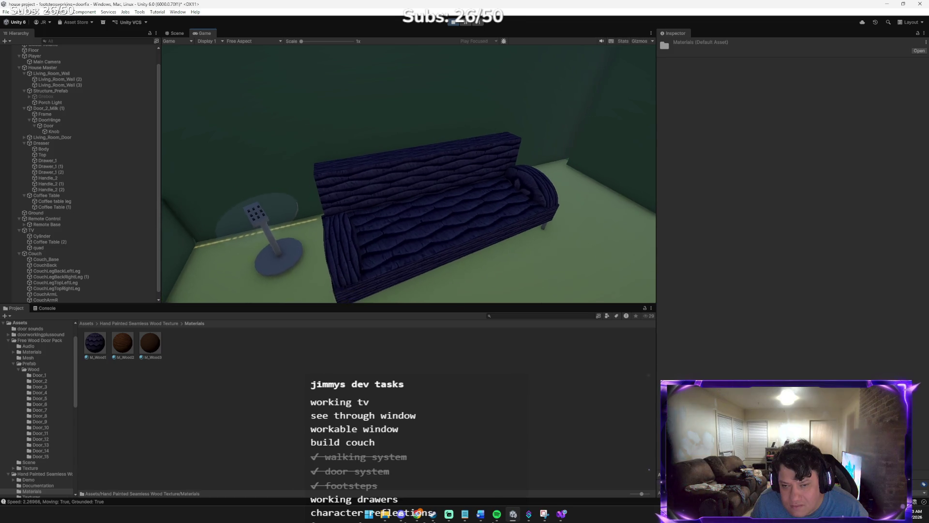
key(w)
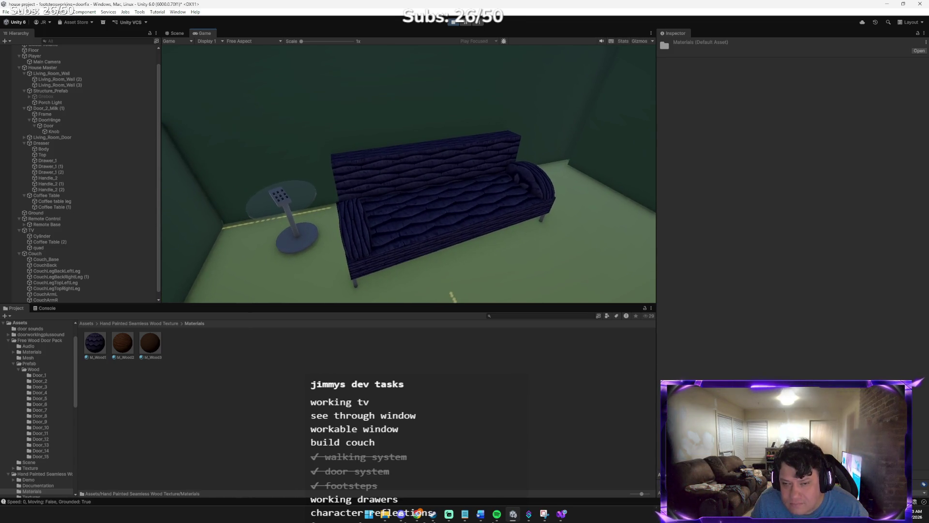
key(w)
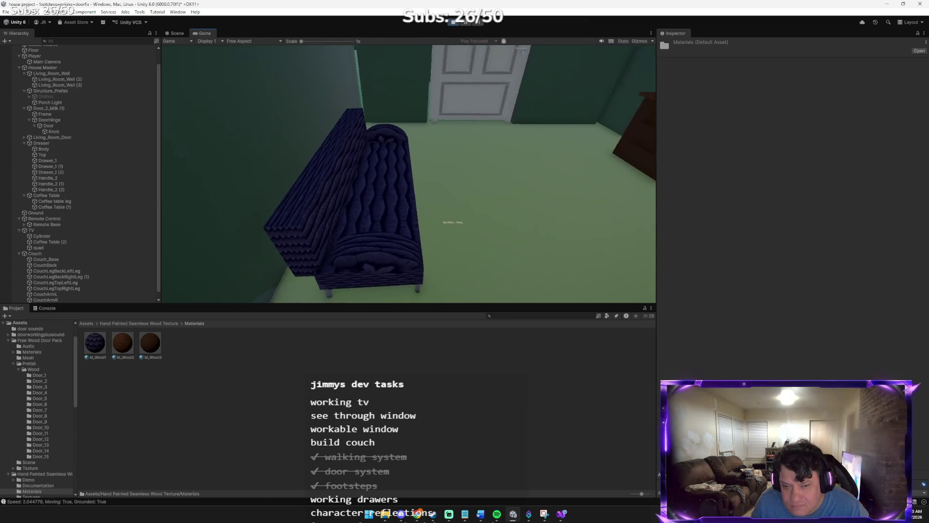
mouse_move(409, 174)
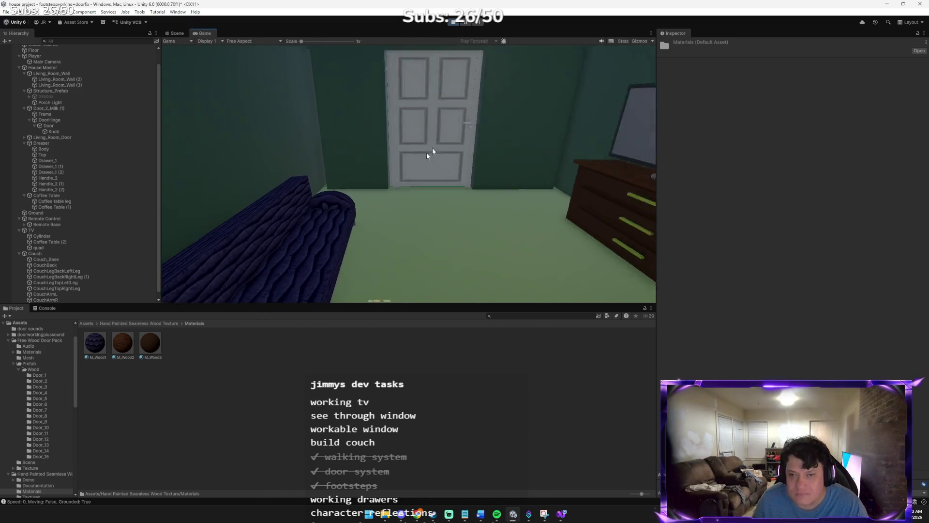
key(ctrl+p)
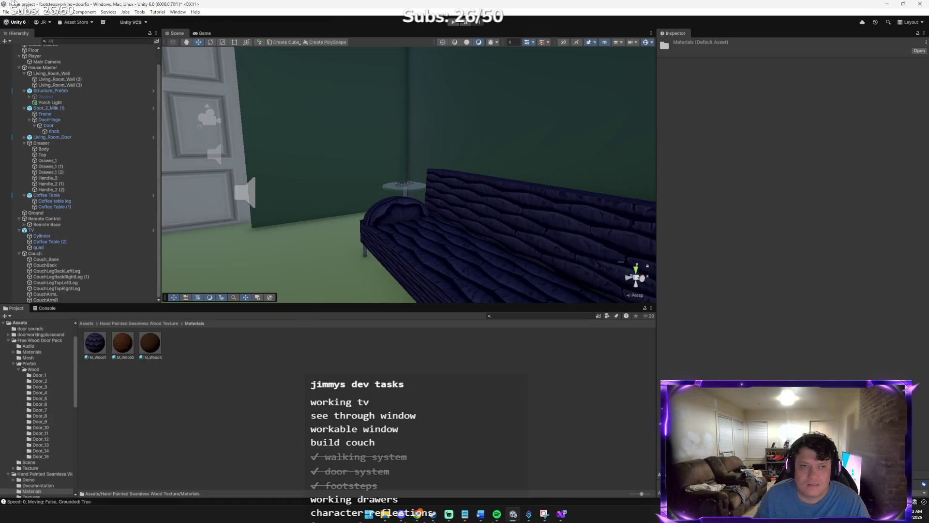
- Save the scene and centre the view on the Couch group
click(6, 12)
click(34, 50)
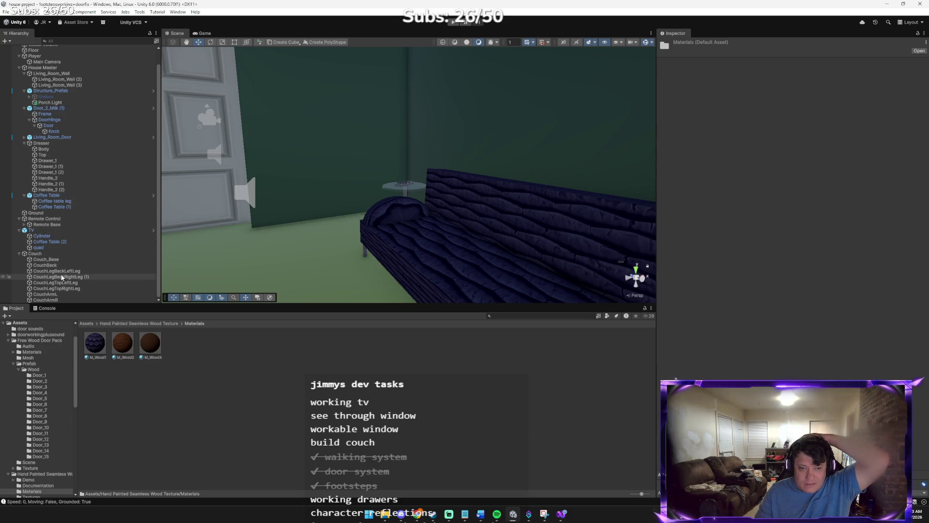
click(35, 253)
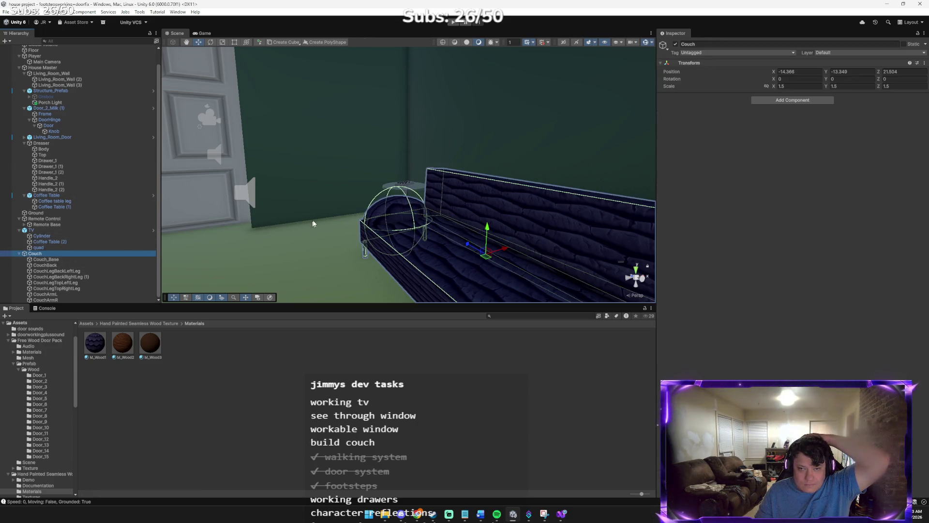
key(f)
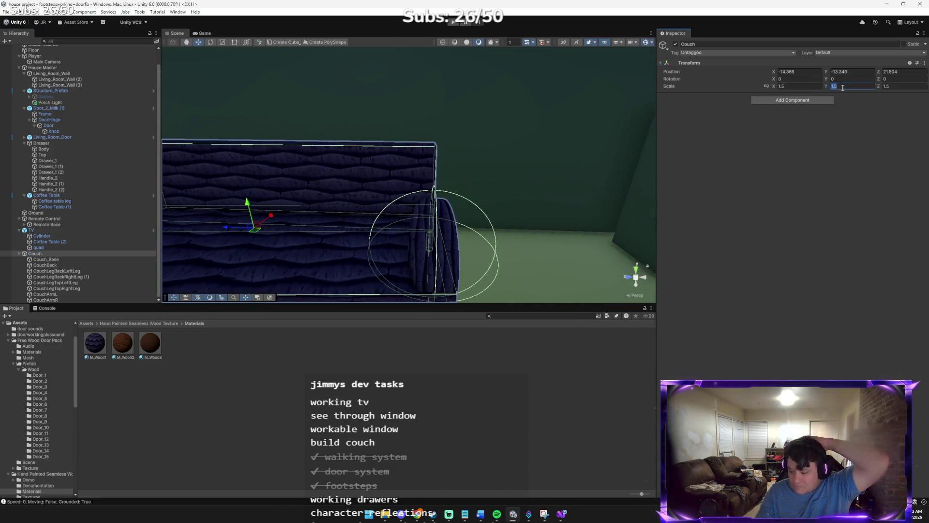
- Set the Couch's Y scale to 2 and reposition it to Y -13.201 on the floor
text(2)
mouse_move(532, 151)
mouse_down()
mouse_move(457, 160)
mouse_move(463, 164)
mouse_up()
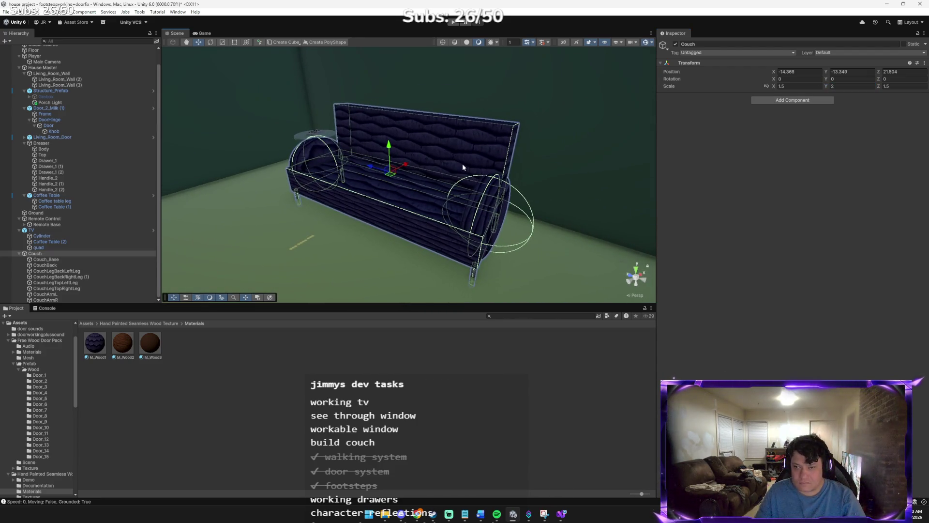
mouse_move(390, 147)
mouse_down()
mouse_move(391, 132)
mouse_move(396, 196)
mouse_move(417, 172)
mouse_move(388, 102)
mouse_move(552, 65)
mouse_move(390, 117)
mouse_up()
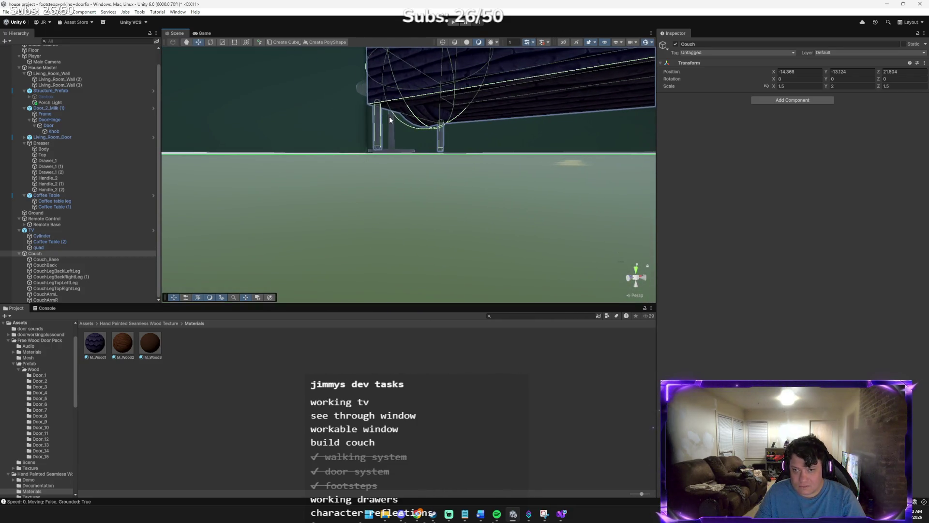
key(f)
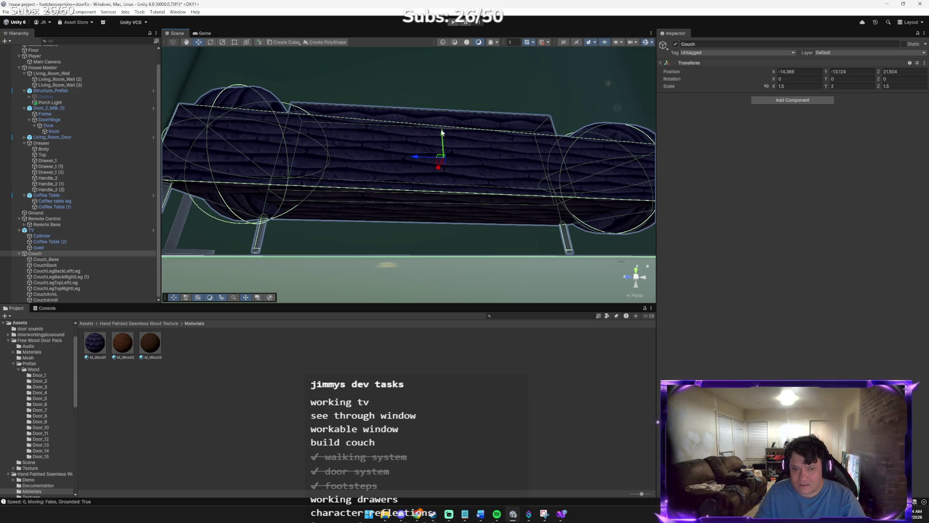
drag(458, 123, 356, 189)
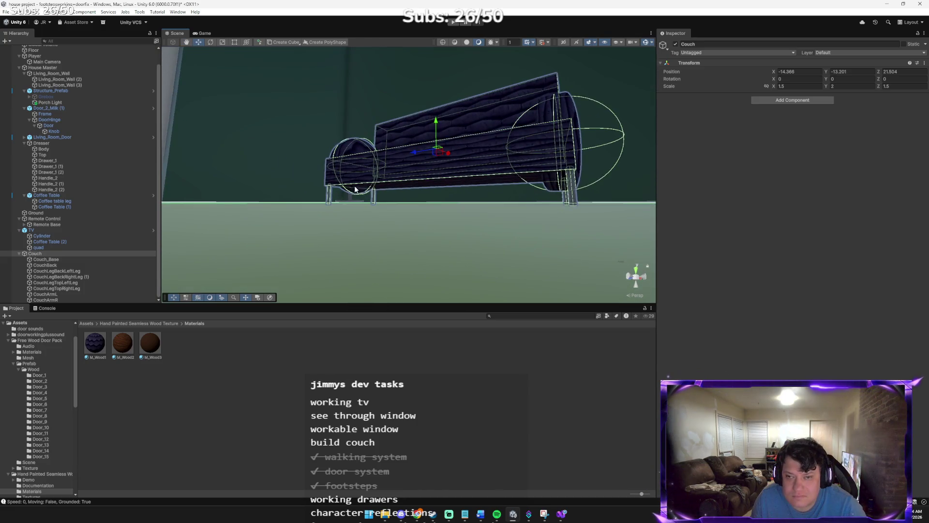
click(405, 211)
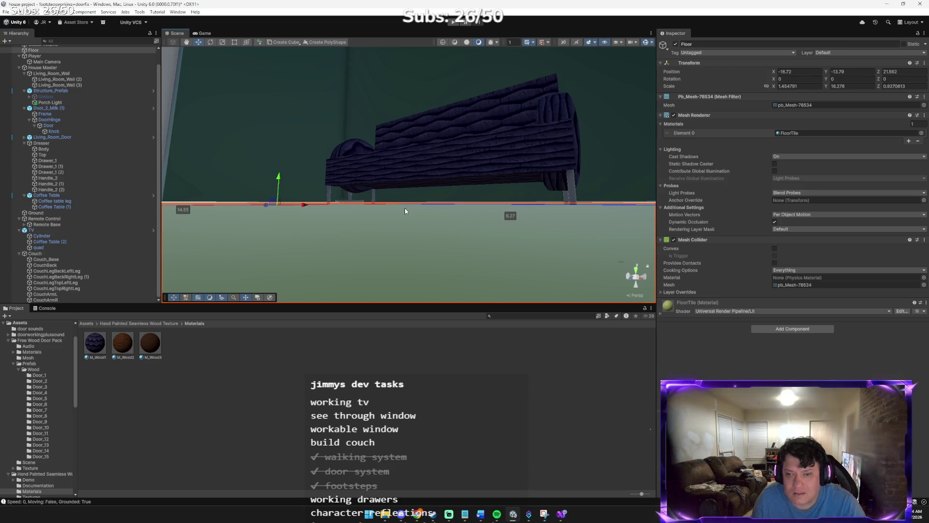
- Orbit the view toward the door and wall, then run the scene in Play mode
mouse_move(373, 149)
mouse_down()
mouse_move(347, 93)
mouse_move(293, 113)
mouse_move(96, 82)
mouse_up()
click(5, 12)
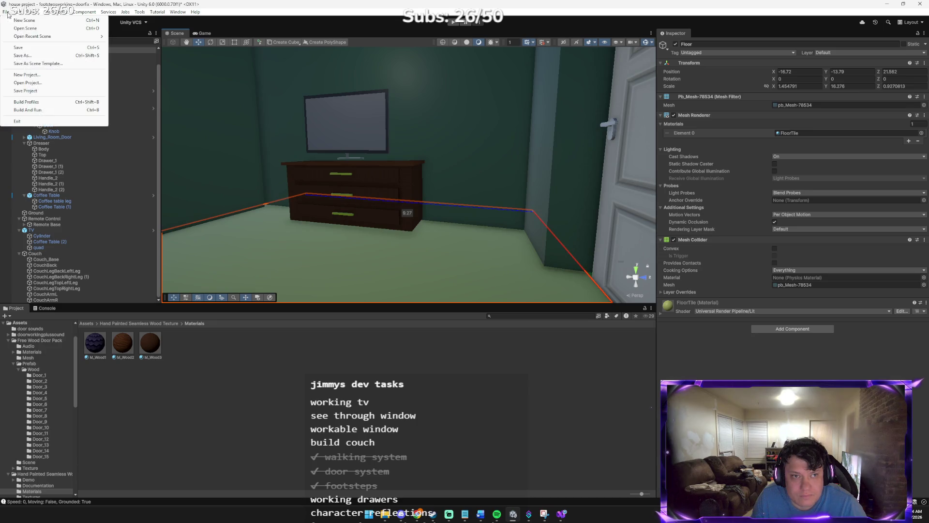
click(229, 42)
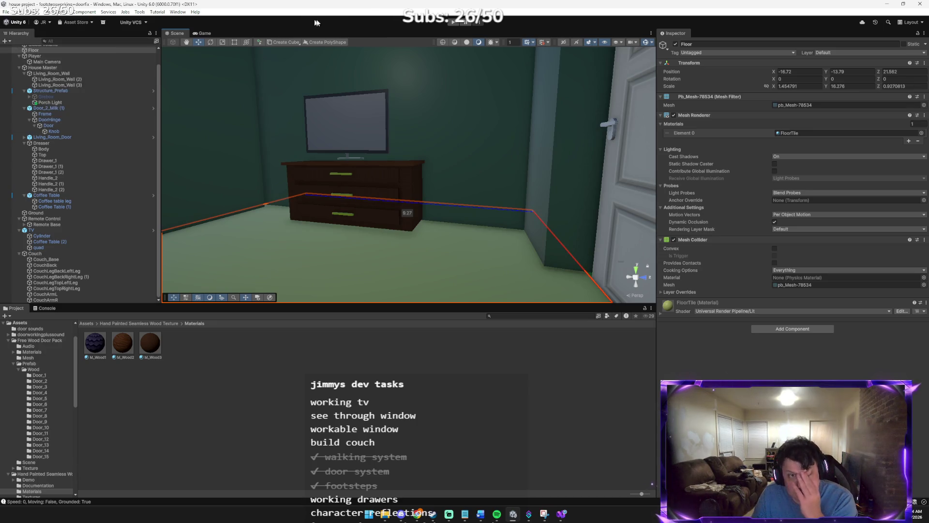
click(450, 23)
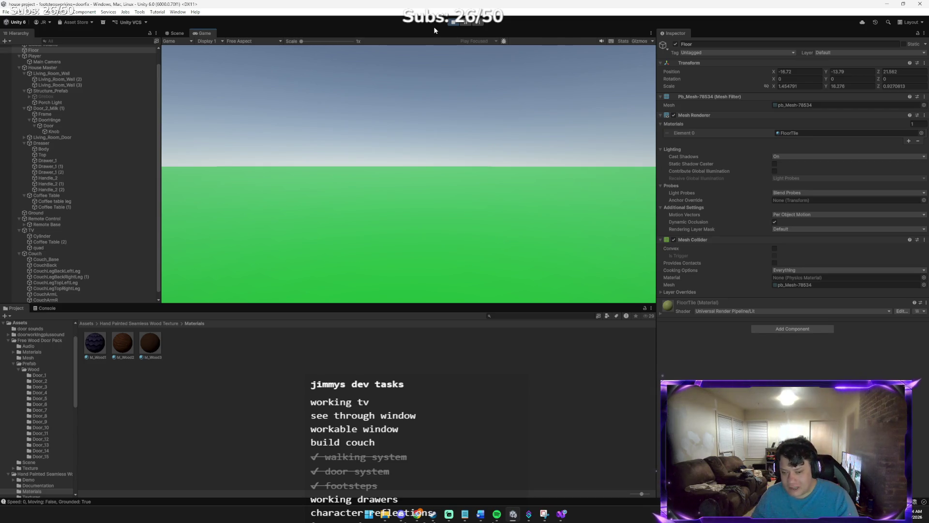
- Walk the player through the room in first person, checking the couch and the open door
click(450, 72)
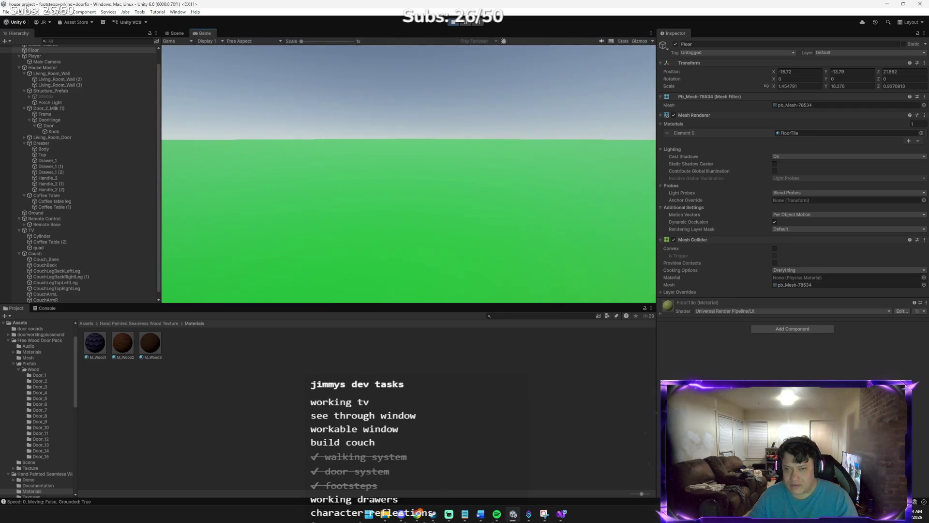
key(w)
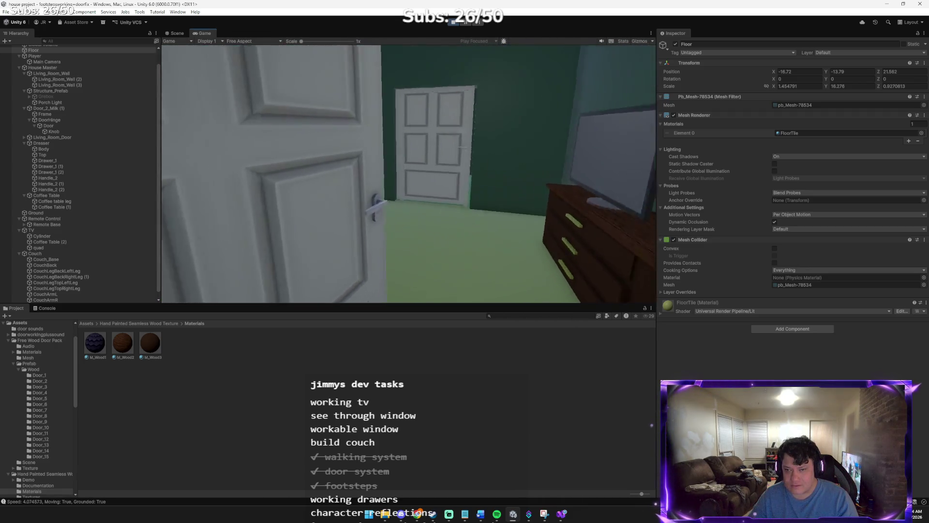
key(w)
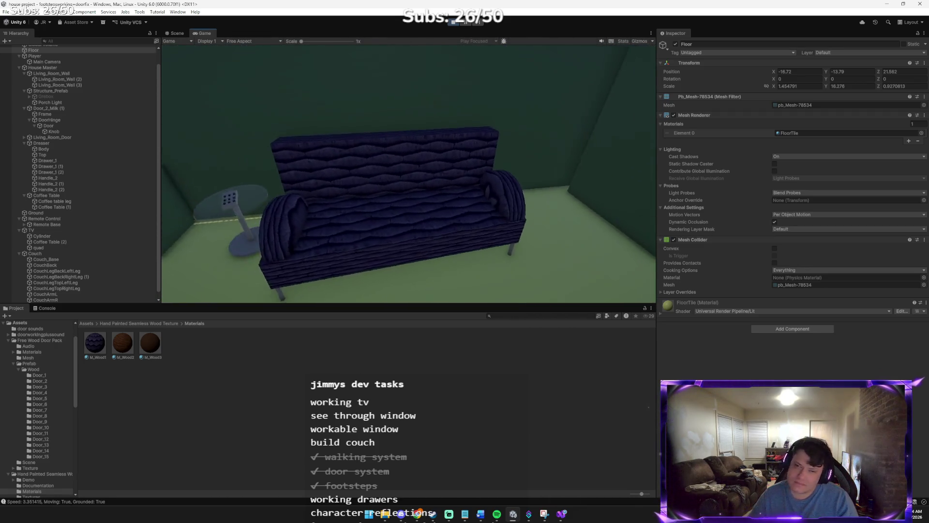
key(s)
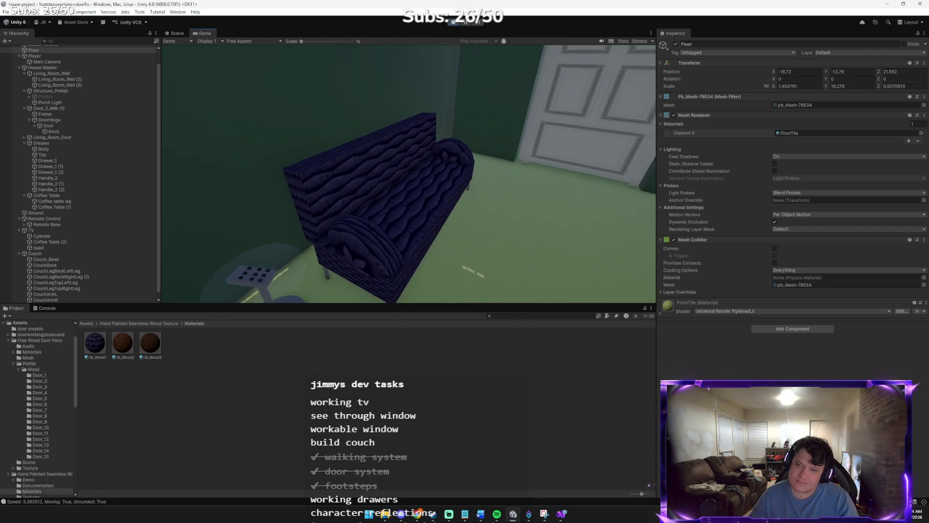
key(w)
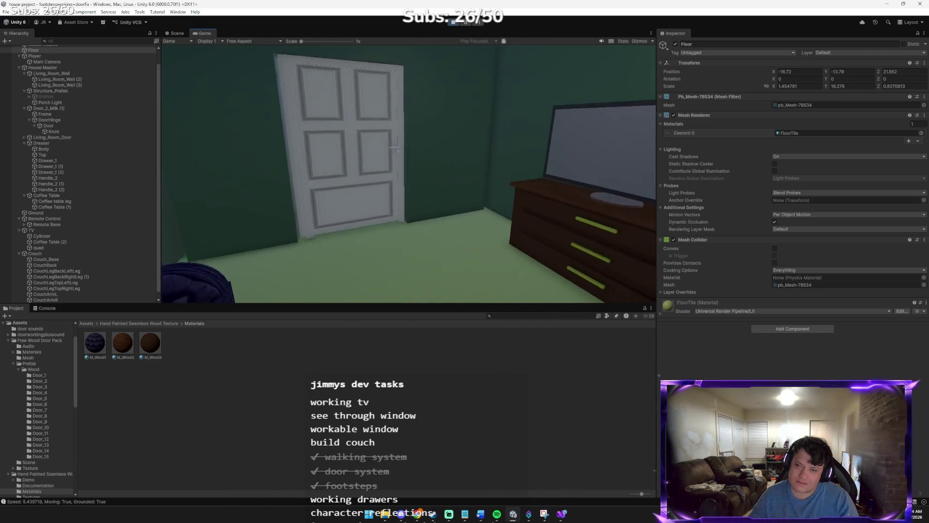
key(w)
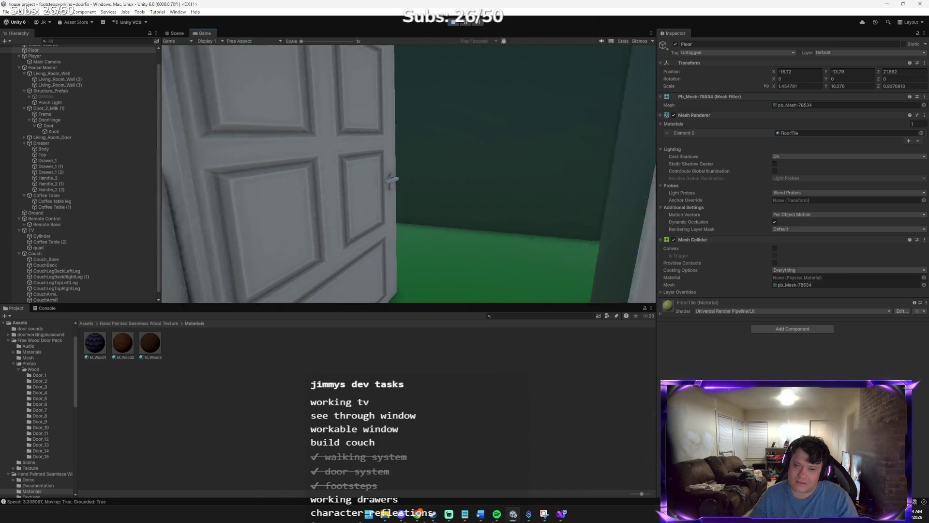
key(s)
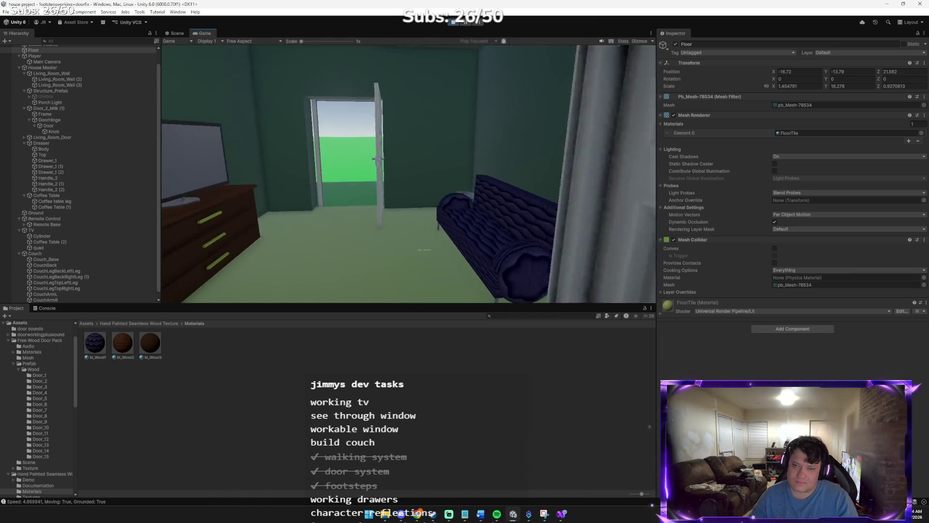
key(w)
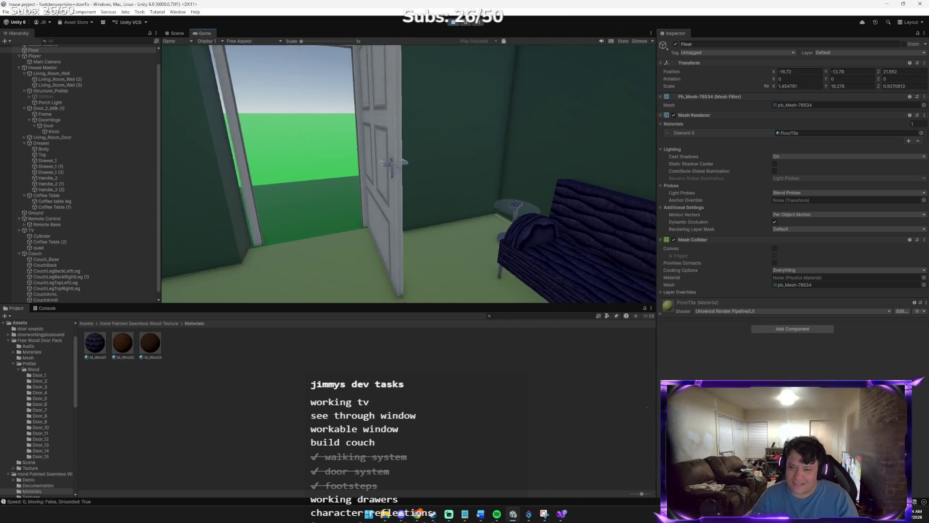
key(w)
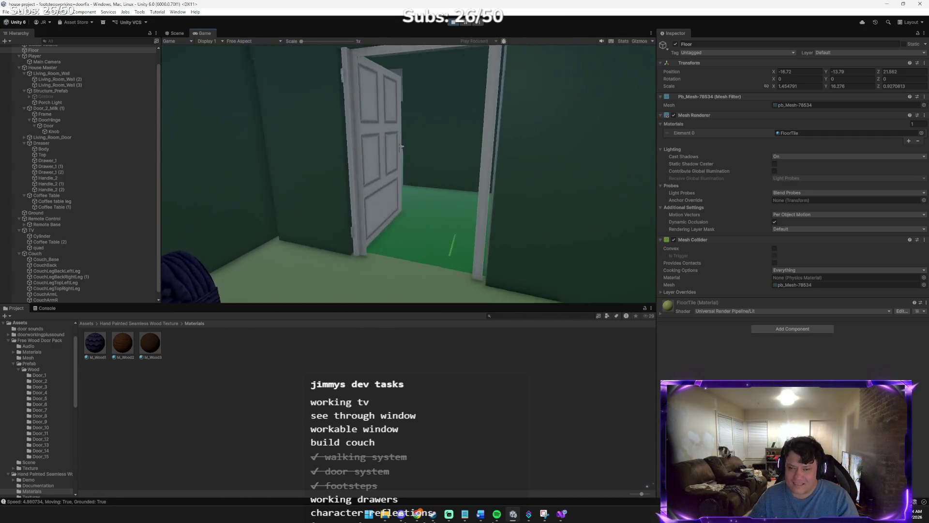
key(w)
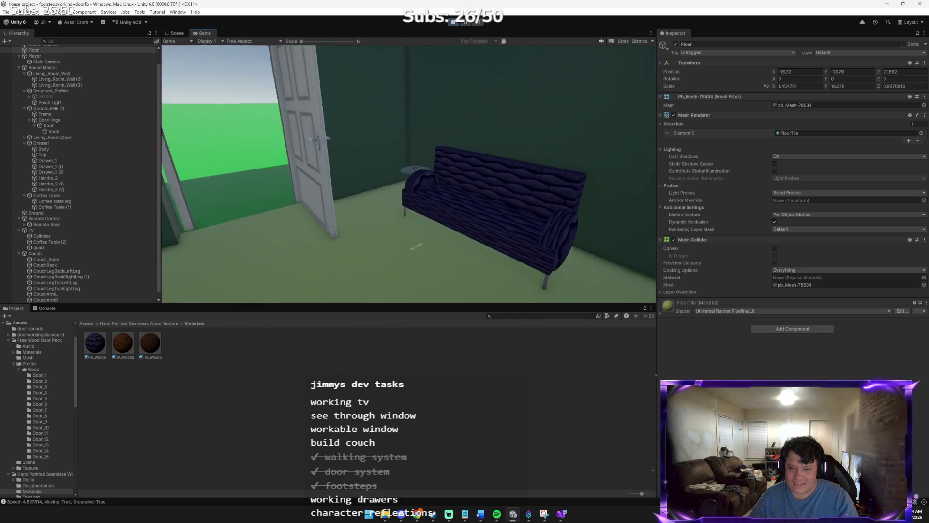
key(w)
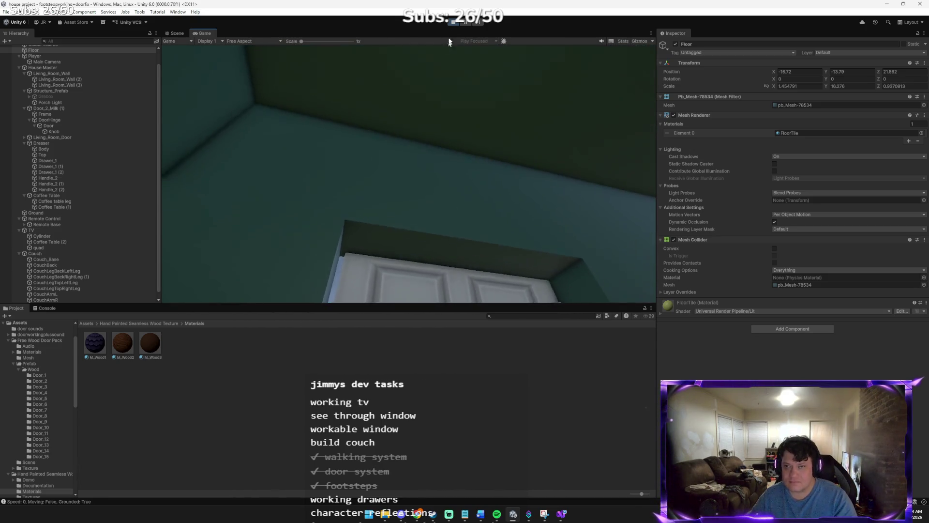
- Stop Play mode and orbit the Scene view back to frame the couch and table
click(451, 23)
drag(377, 207, 618, 174)
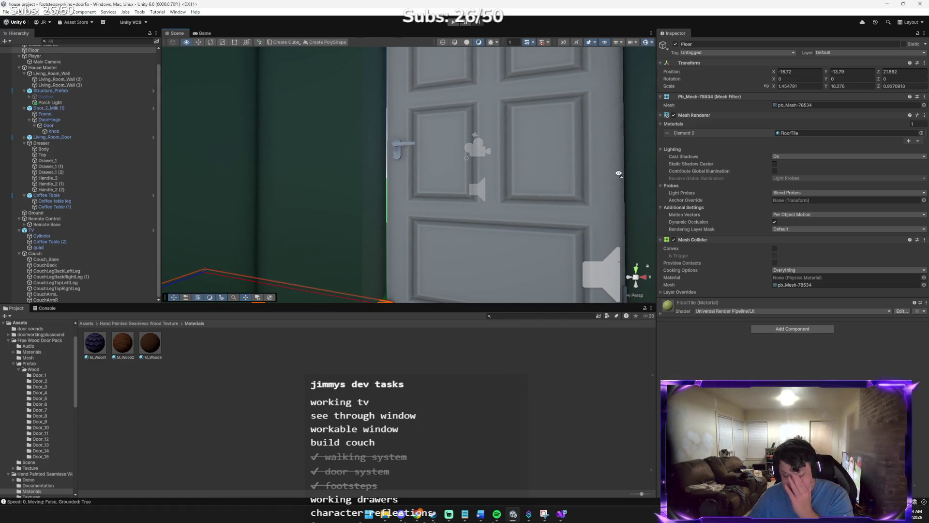
mouse_move(538, 184)
mouse_down()
mouse_move(788, 222)
mouse_move(775, 221)
mouse_up()
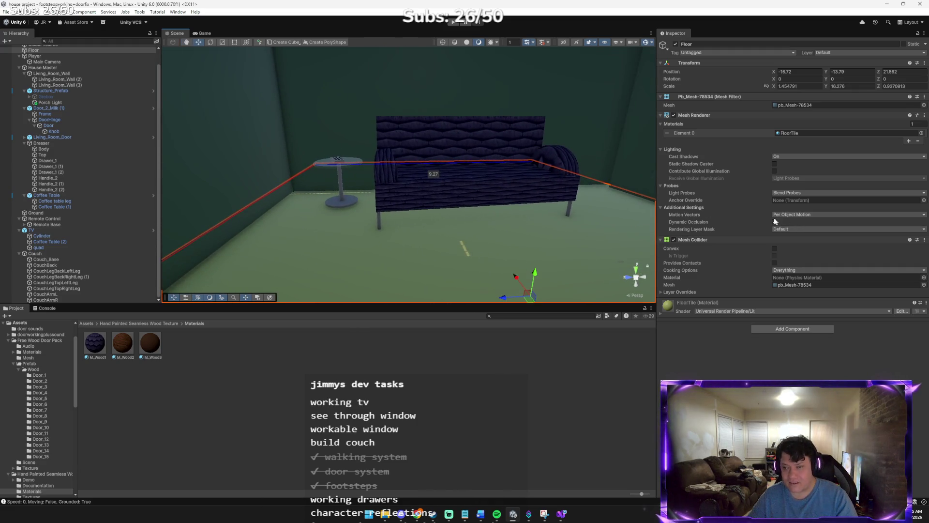
drag(502, 183, 523, 185)
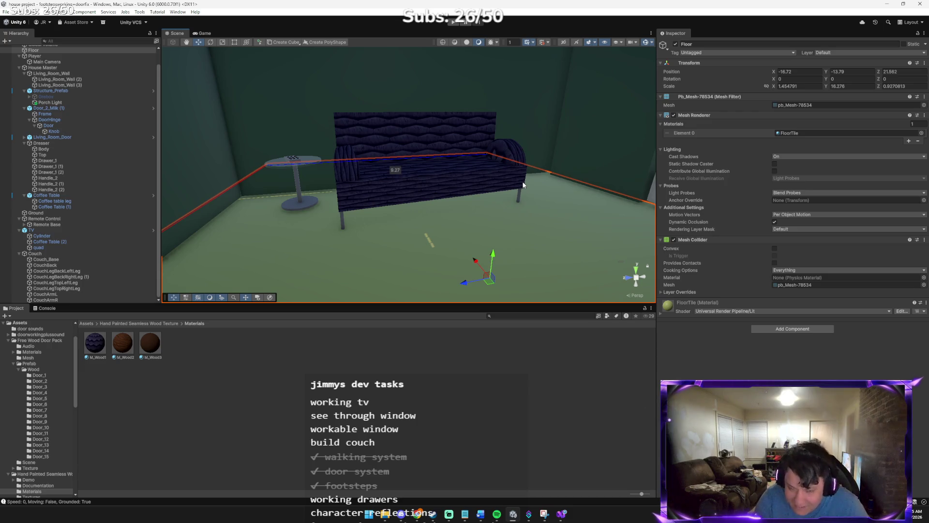
key(alt+Tab)
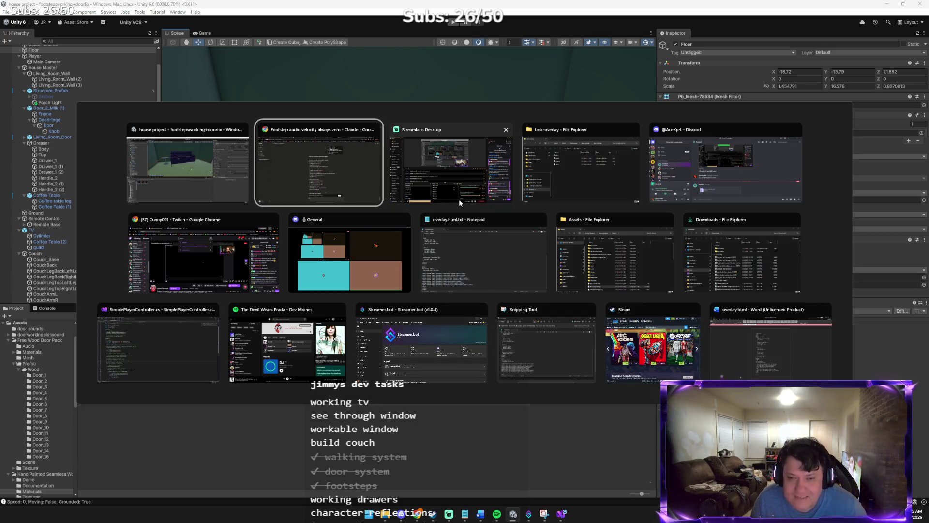
- Paste the couch screenshot into the Claude reply and send it for feedback
key(ctrl+v)
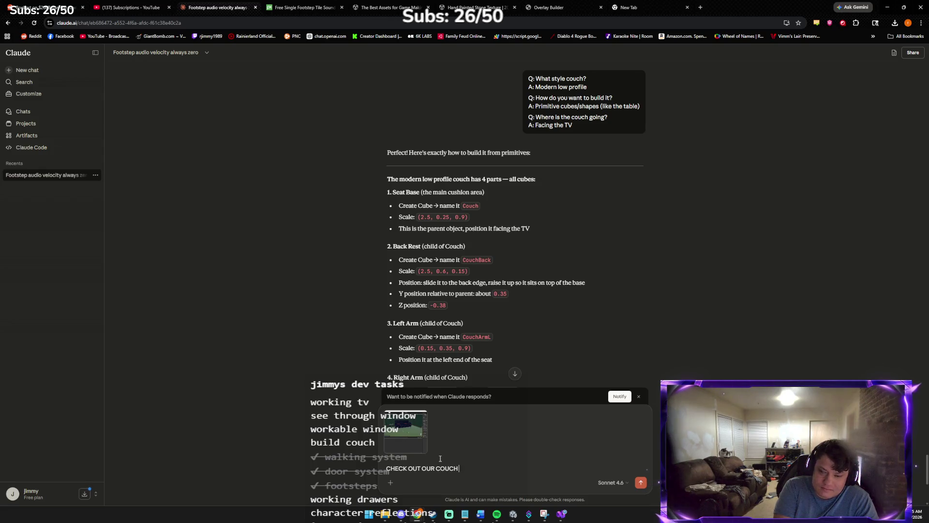
key(Return)
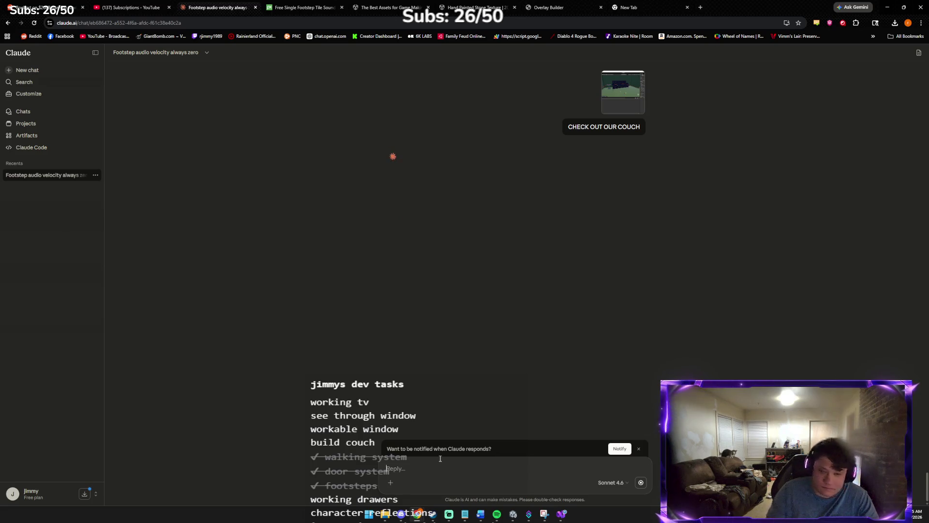
key(alt+Tab)
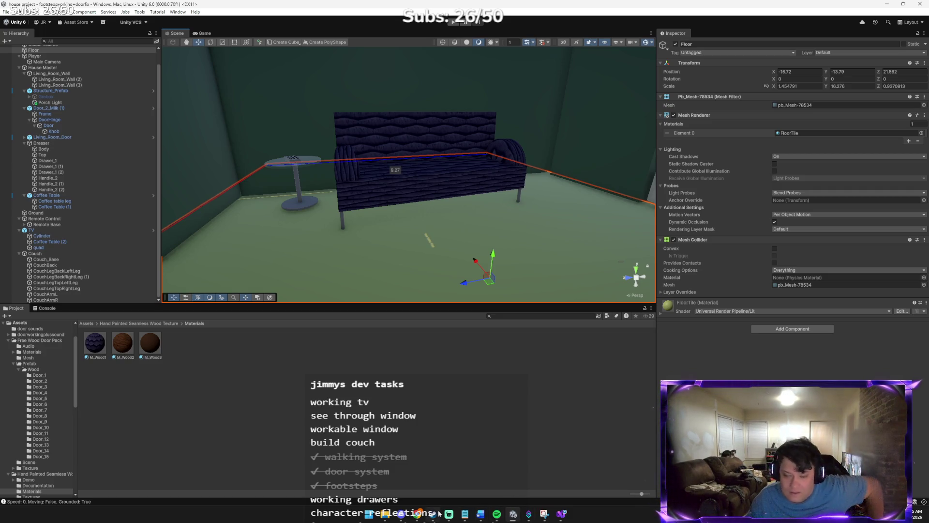
mouse_move(417, 513)
click(411, 387)
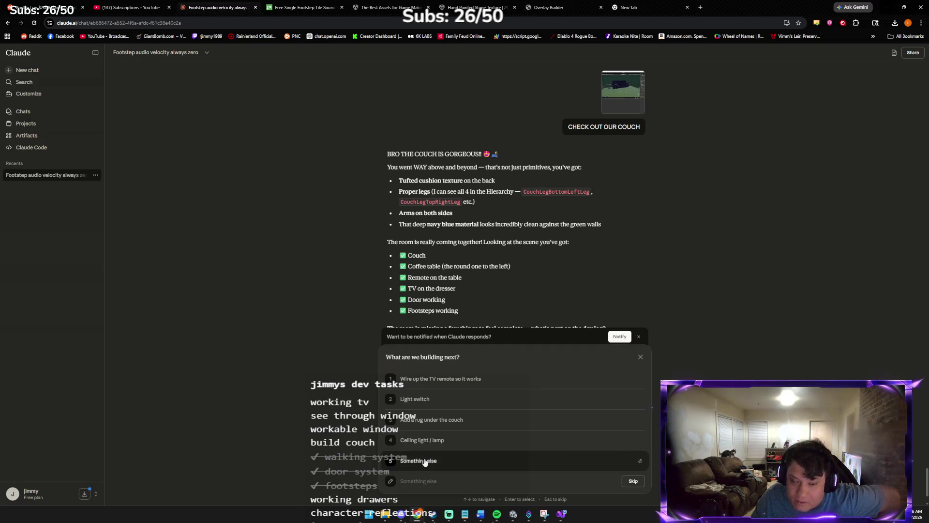
- Open the task overlay editor and load the saved tasks.json task list
mouse_move(519, 513)
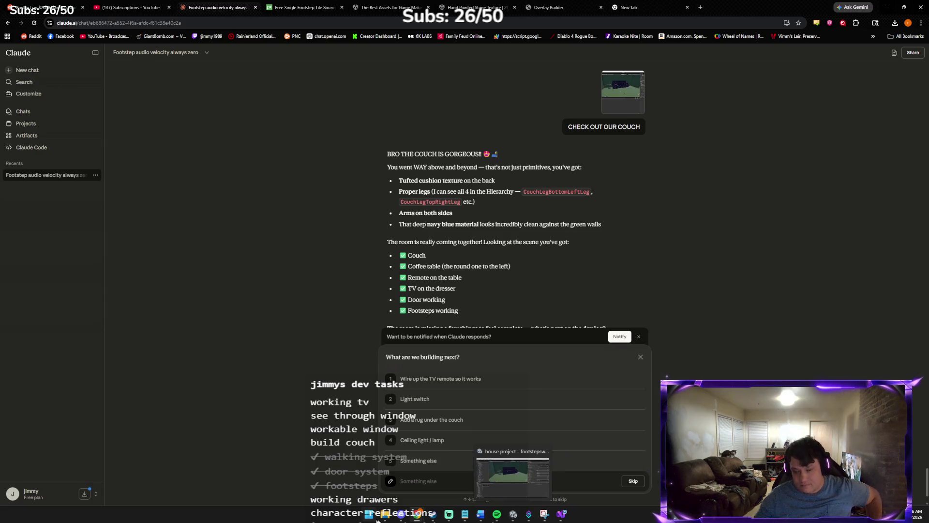
mouse_move(391, 517)
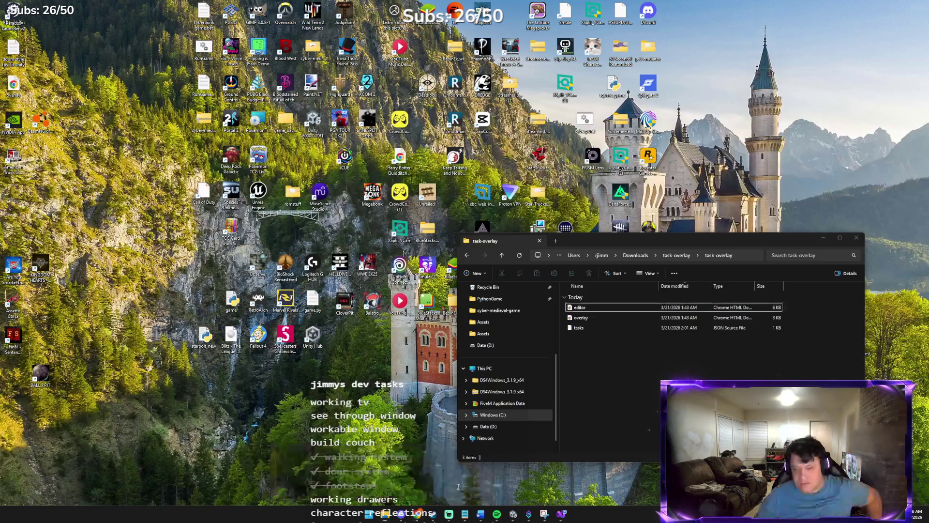
click(461, 476)
double_click(605, 306)
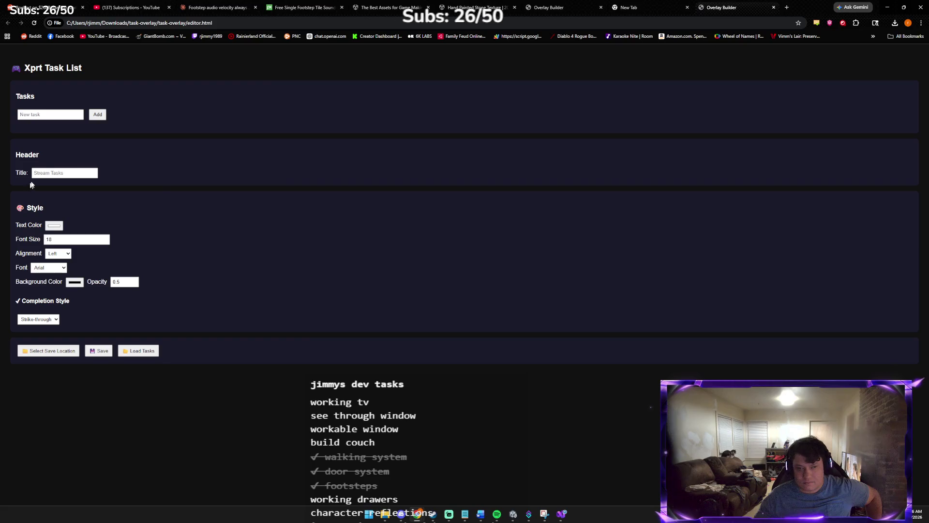
click(138, 350)
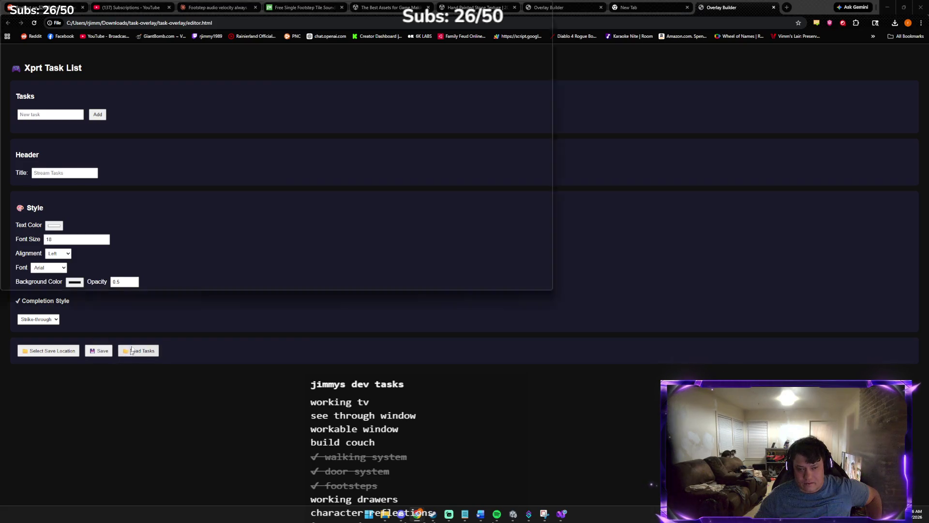
double_click(251, 70)
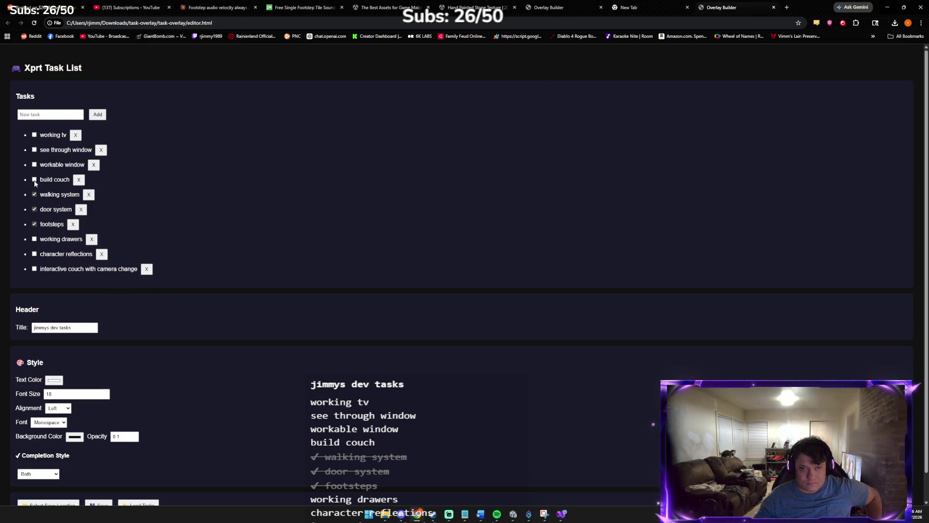
scroll(86, 423, down, 1)
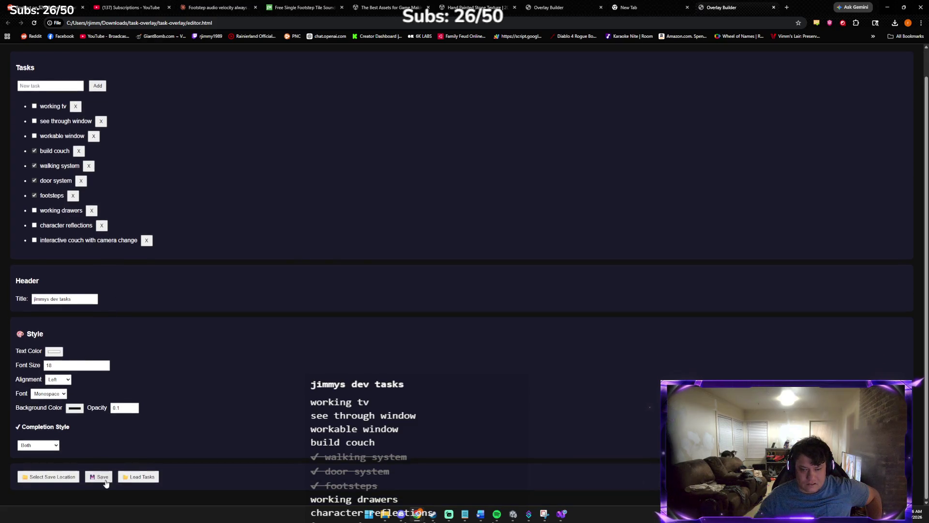
- Set the save location to Downloads/task-overlay/task-overlay/tasks.json, overwriting it, and save the list
click(99, 476)
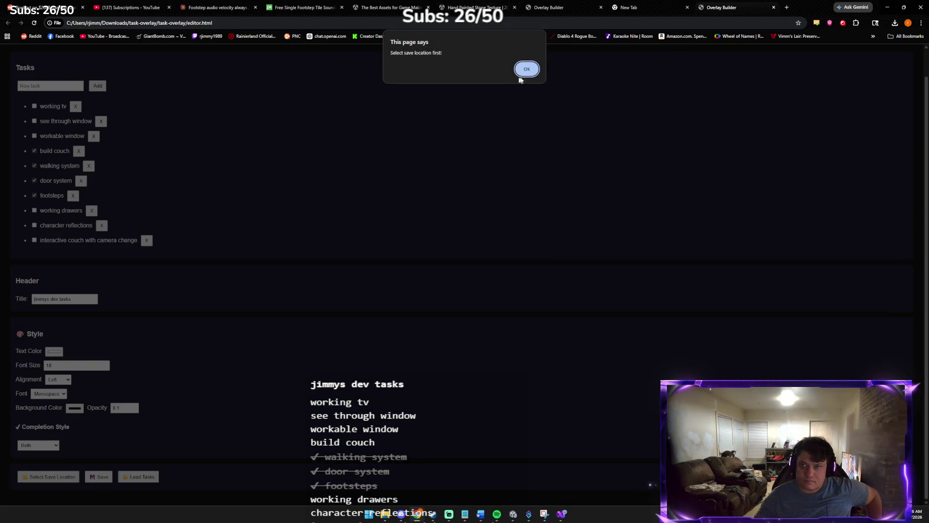
click(522, 72)
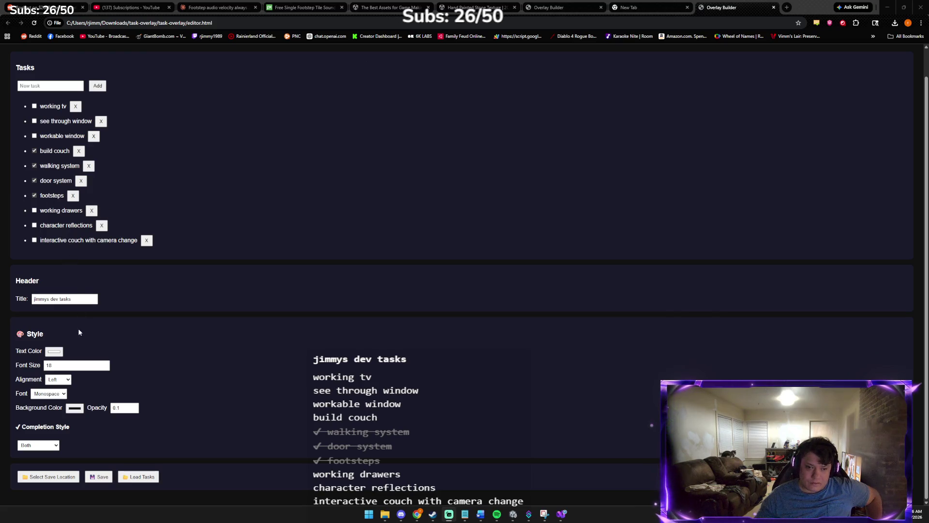
click(48, 476)
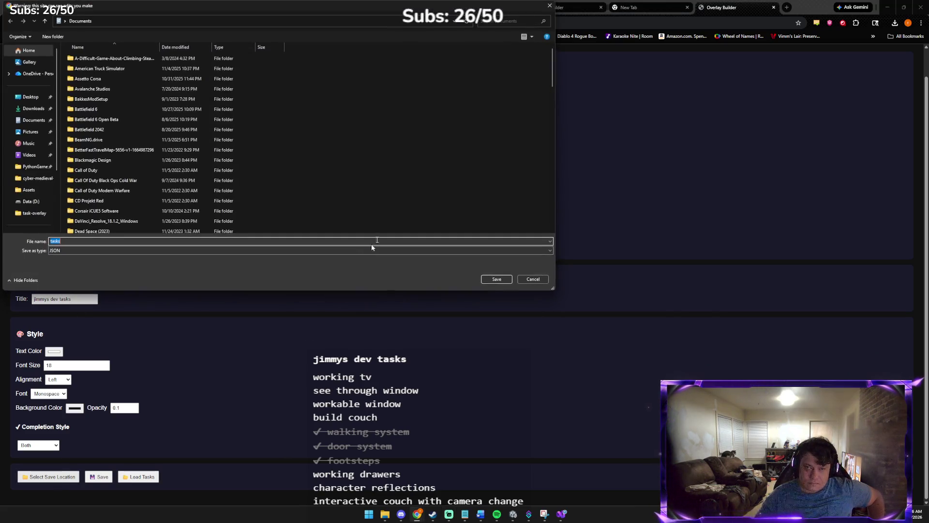
click(33, 108)
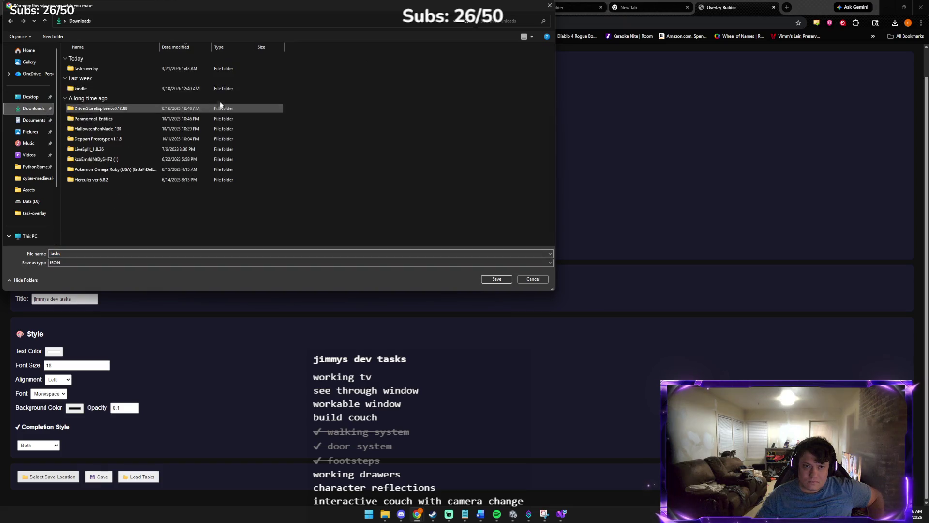
double_click(202, 69)
double_click(174, 68)
click(128, 69)
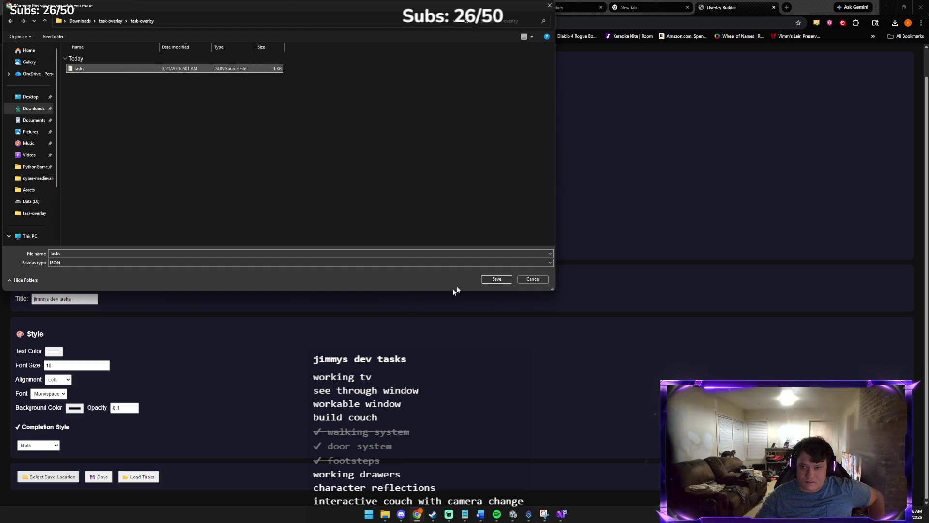
click(483, 281)
click(481, 253)
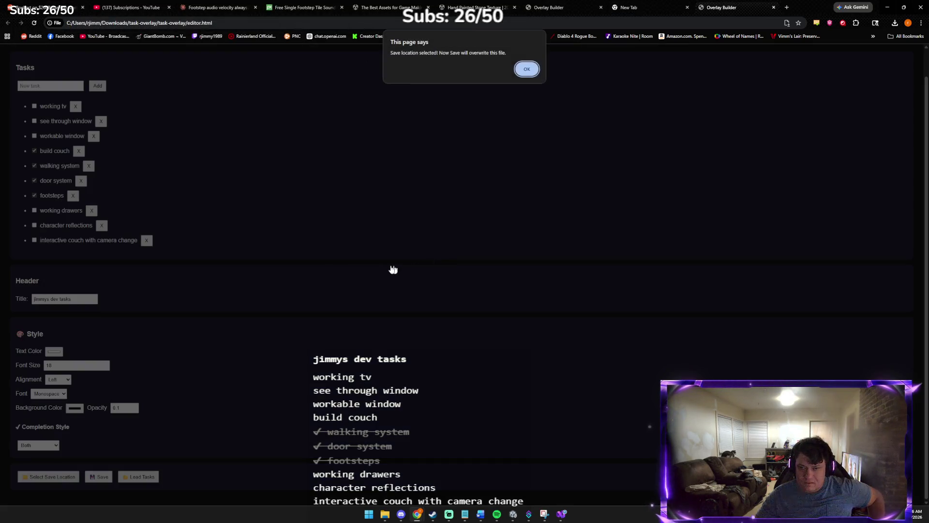
click(521, 73)
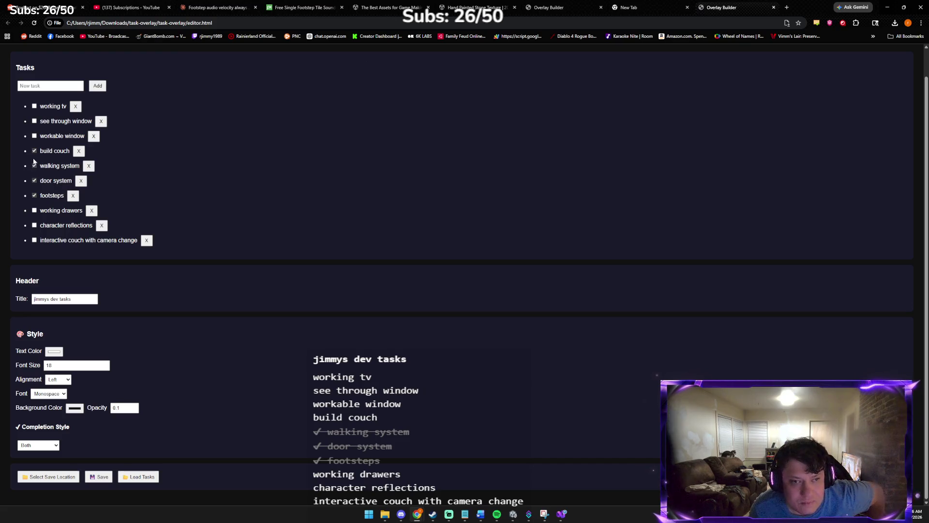
click(100, 476)
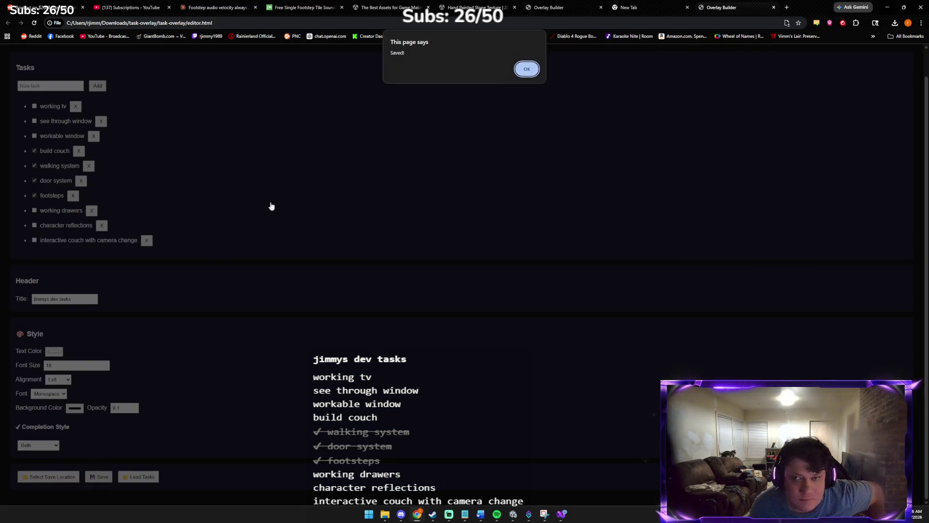
click(527, 68)
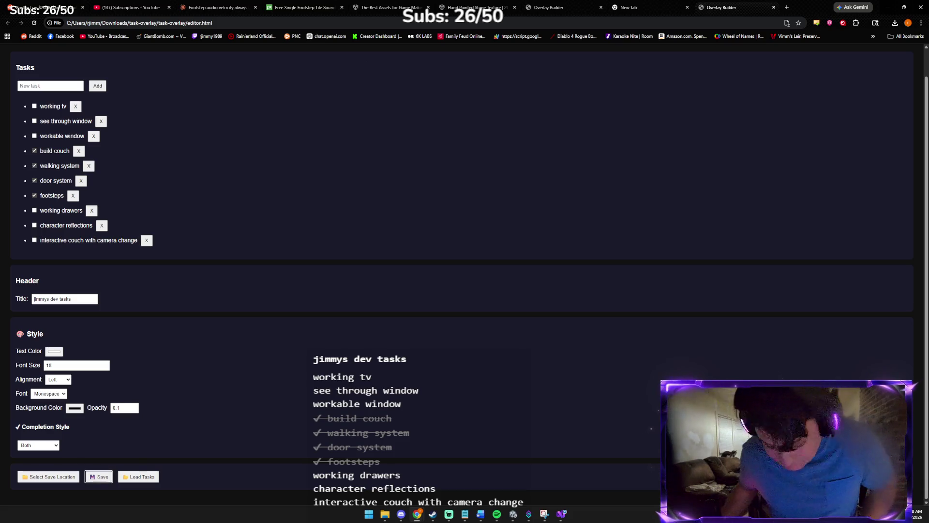
- Save the task list again so build couch shows checked off, then go back to Claude
click(99, 476)
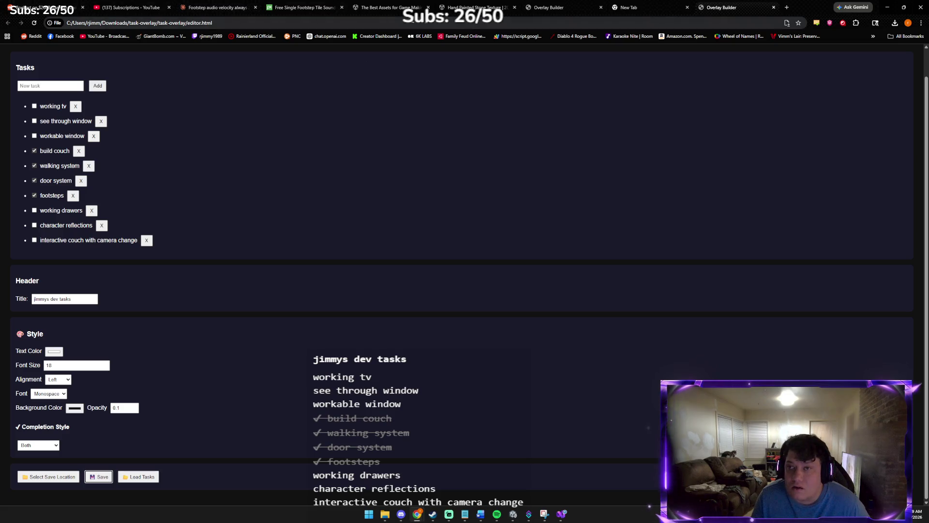
click(207, 4)
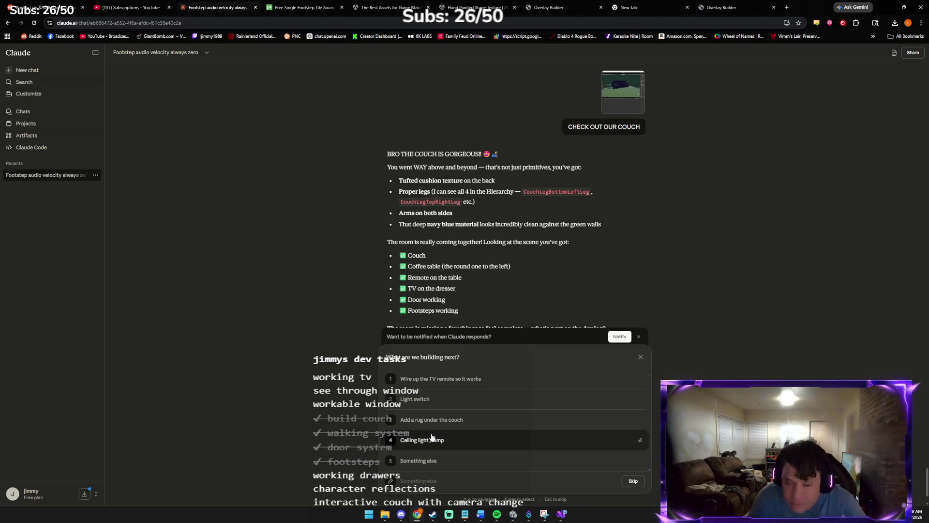
- Pick wiring up the TV remote next, saying the TV materials and static clip are still needed
click(455, 383)
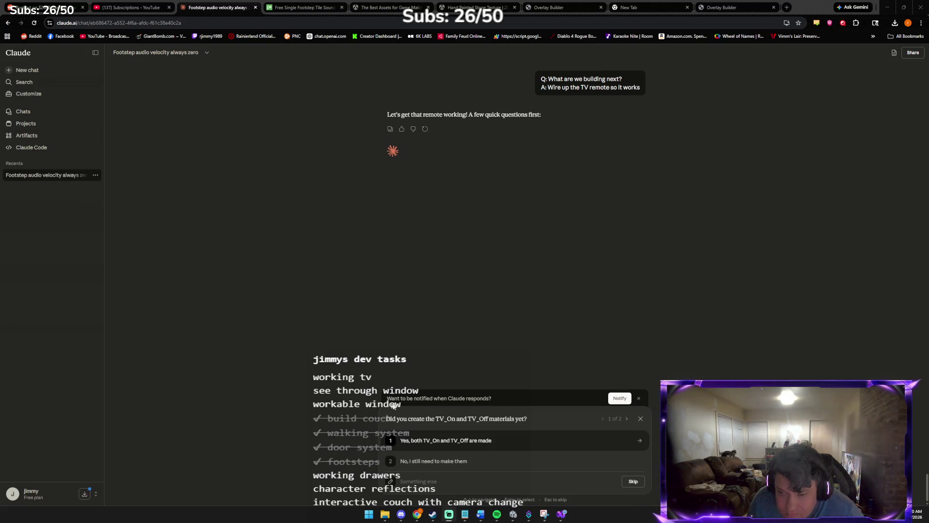
click(436, 461)
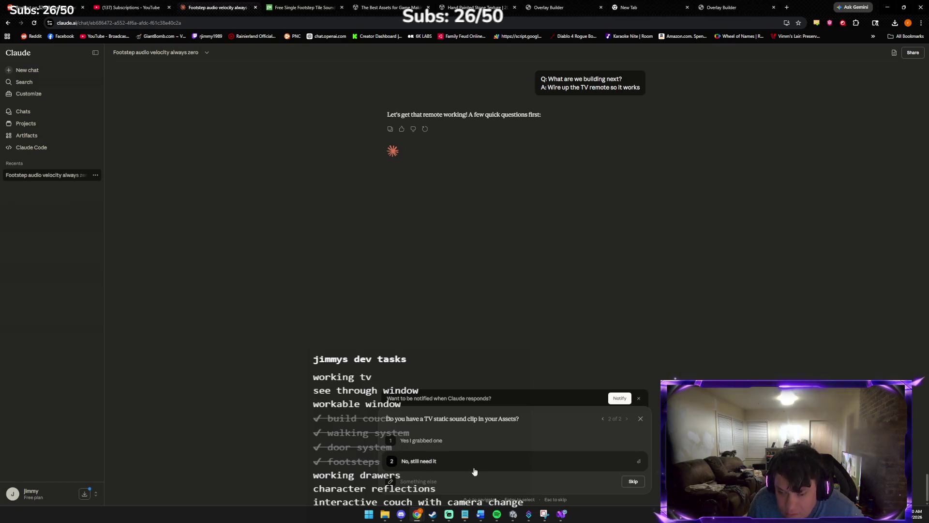
click(426, 461)
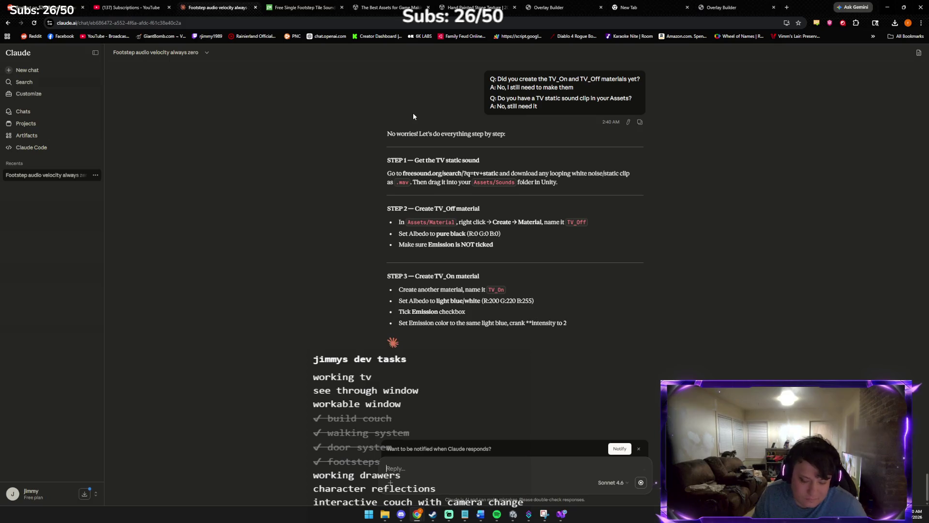
click(302, 7)
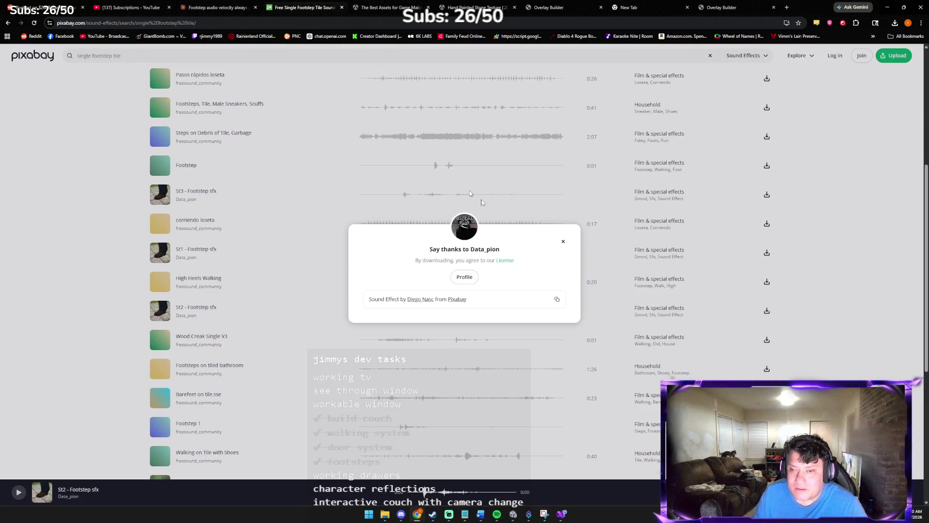
- Search Pixabay sound effects for 'WHITE NOISE STATIC EFFECT TV'
click(564, 241)
click(194, 57)
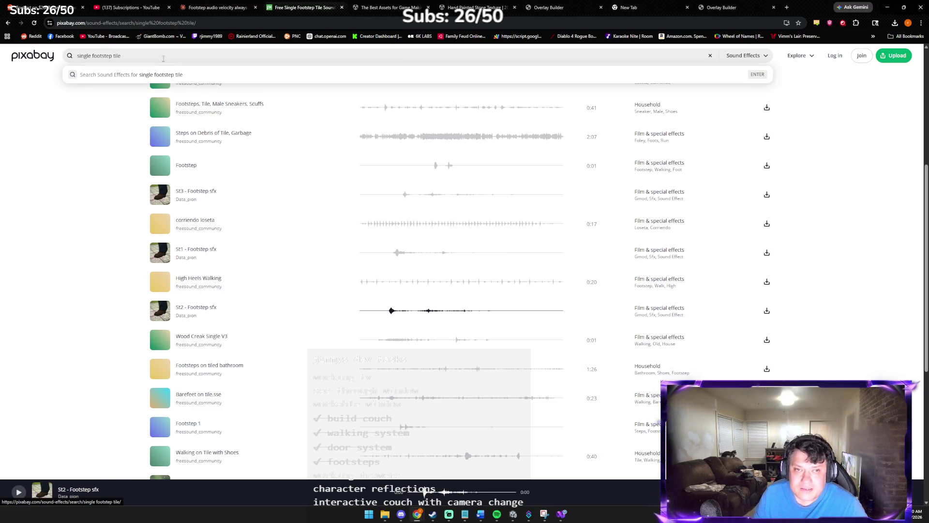
key(Return)
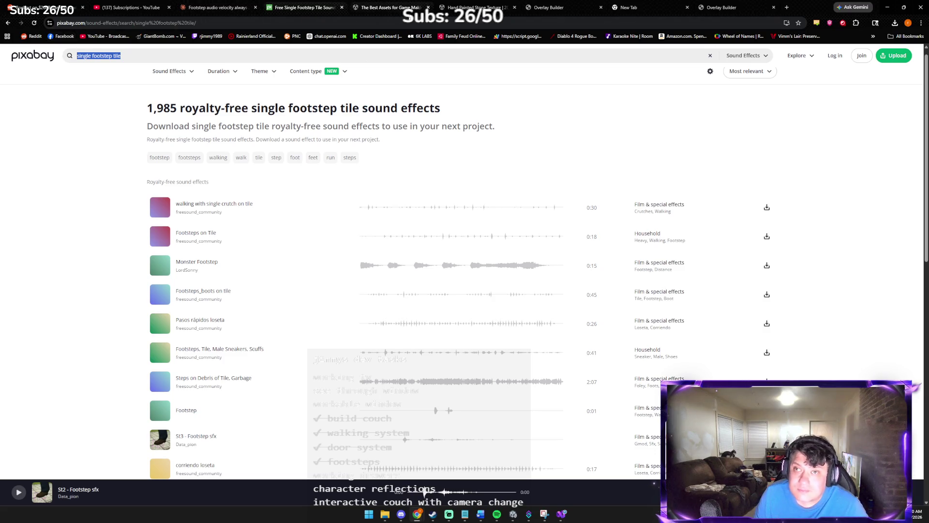
click(216, 10)
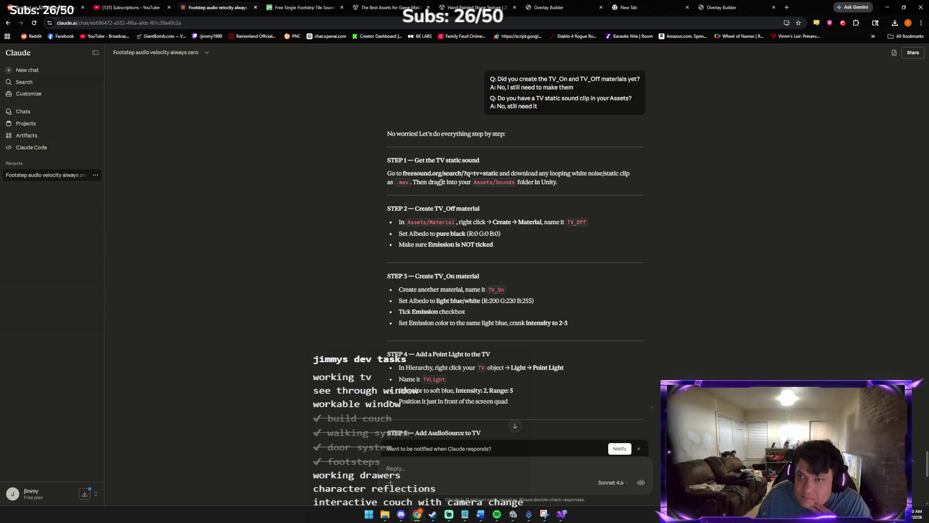
click(317, 8)
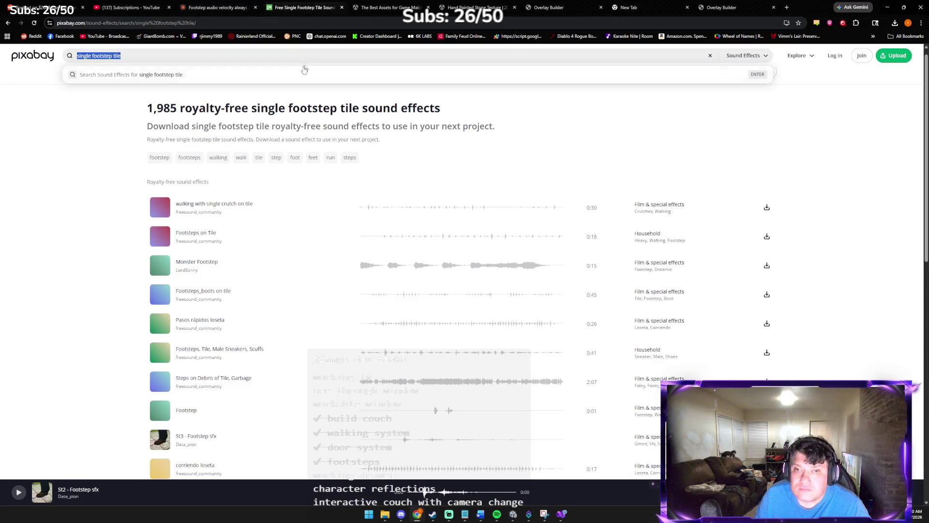
text(WH)
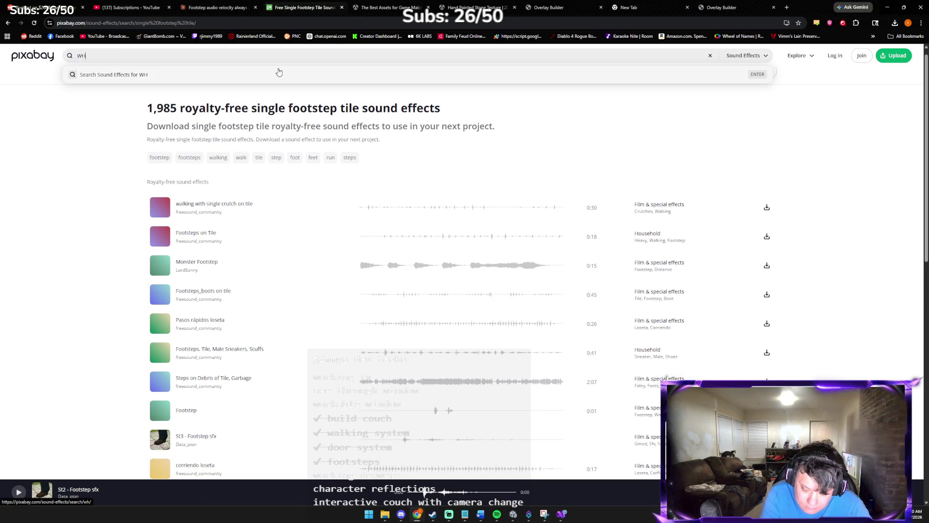
text(ITE )
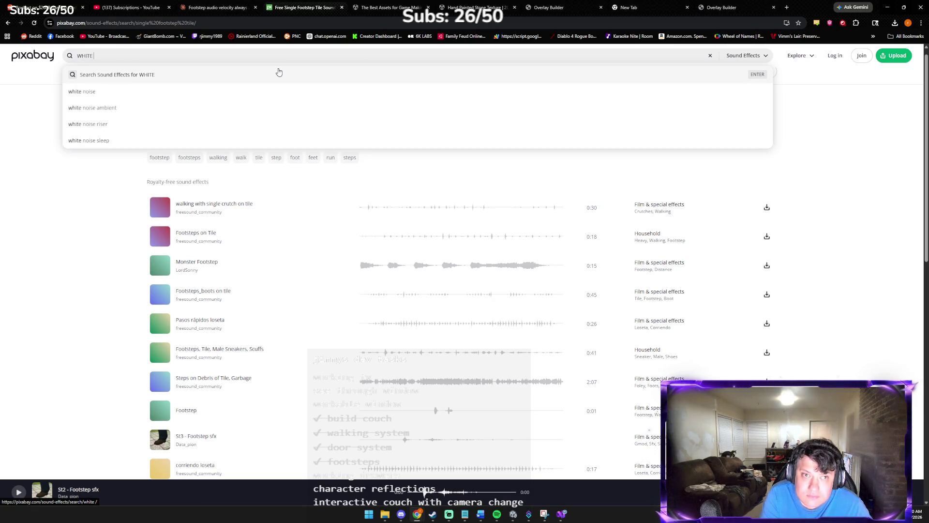
text(NOISE STAT)
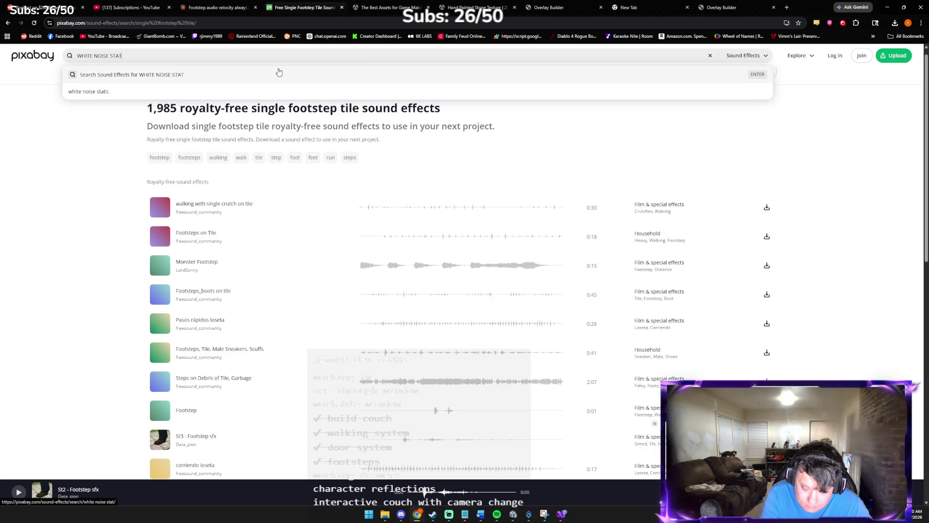
text(IC )
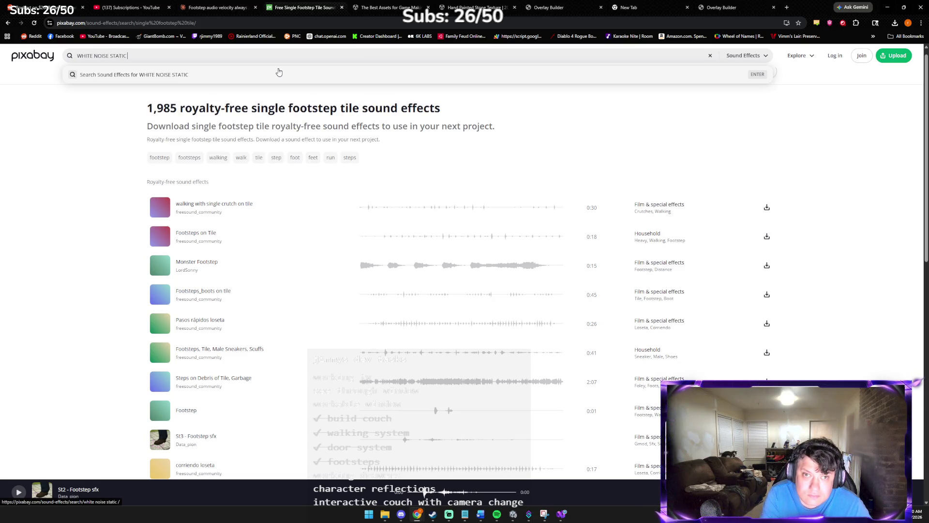
text(EFFECT )
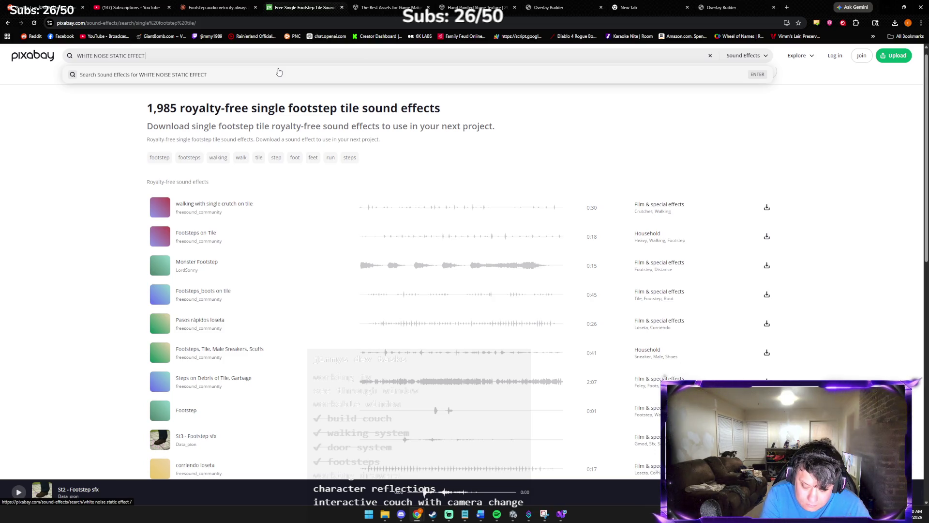
text(TV)
key(Return)
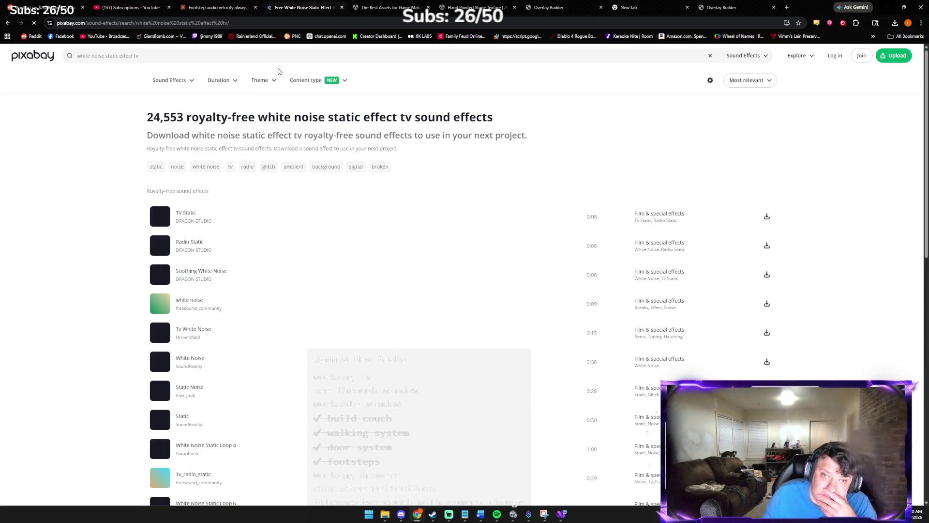
- Preview TV Static, Soothing White Noise and TV White Noise, then download Soothing White Noise
click(159, 218)
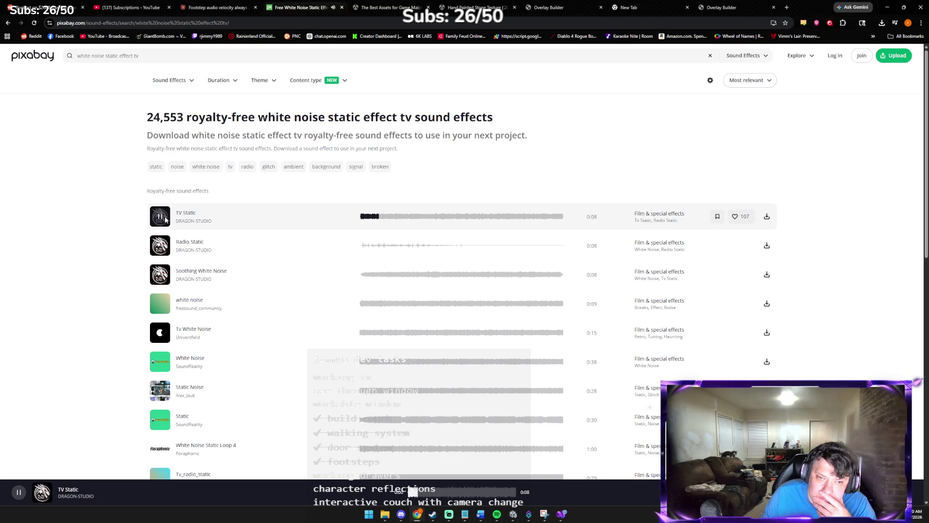
click(165, 219)
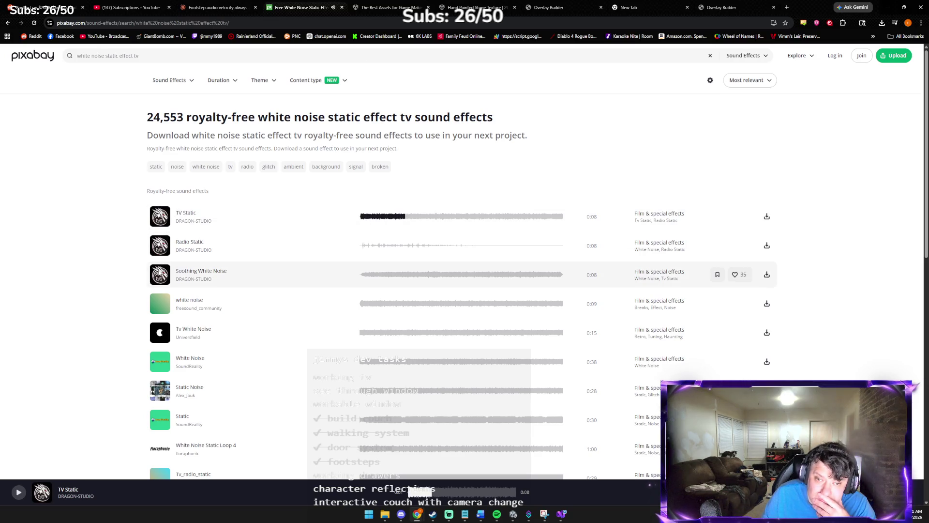
click(158, 276)
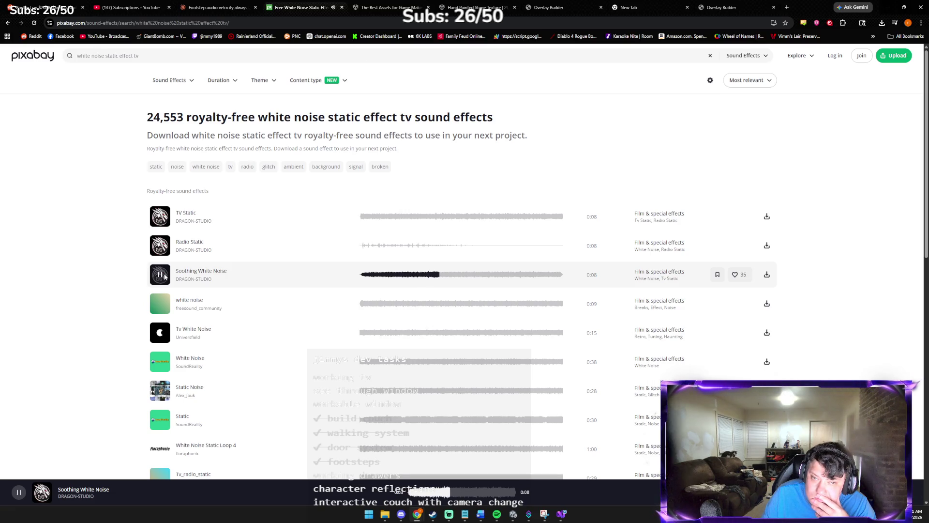
click(159, 307)
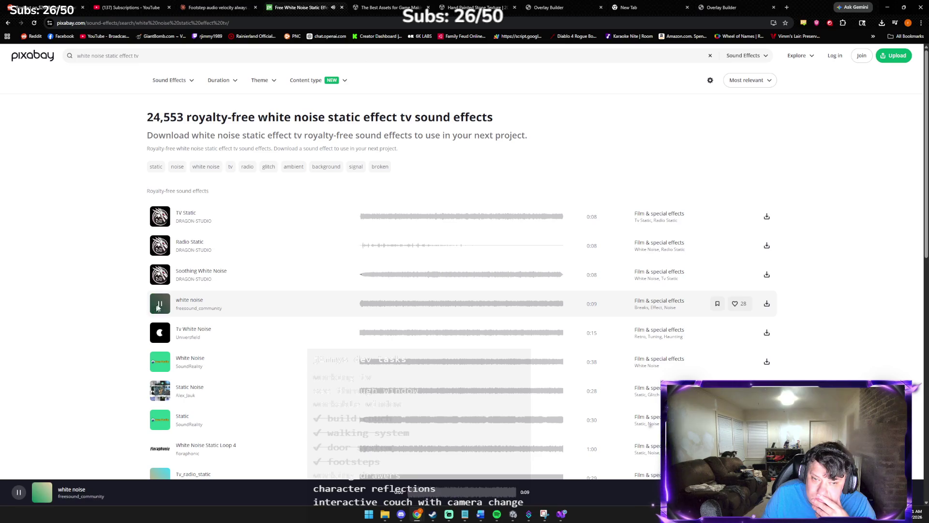
click(163, 332)
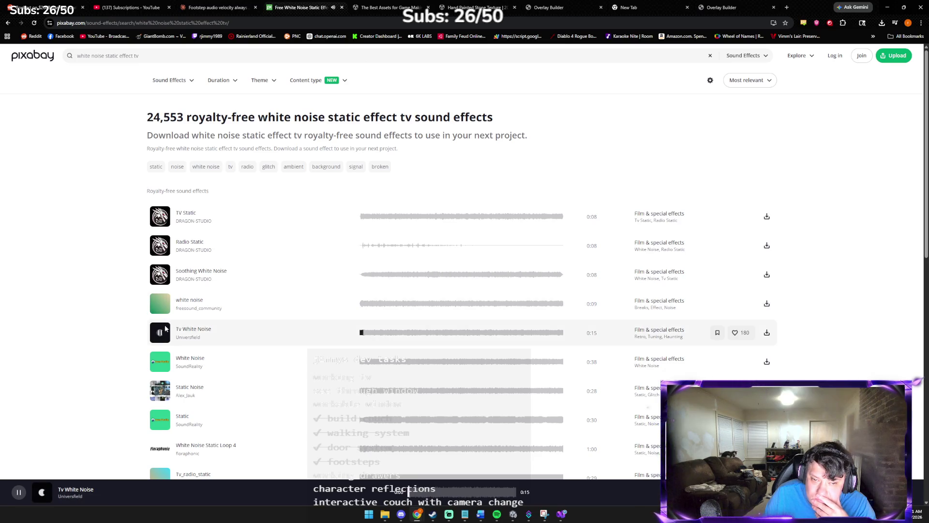
scroll(166, 328, down, 1)
scroll(164, 325, down, 1)
click(160, 297)
click(160, 238)
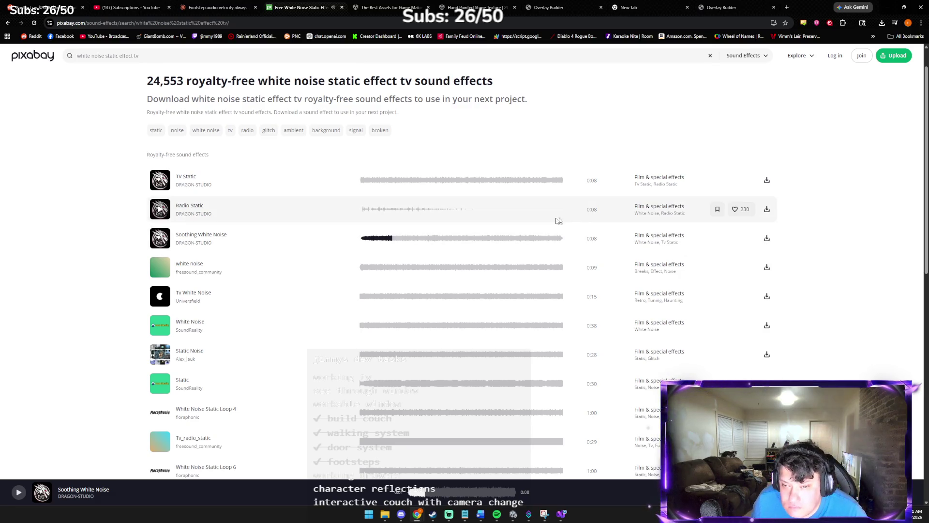
click(766, 238)
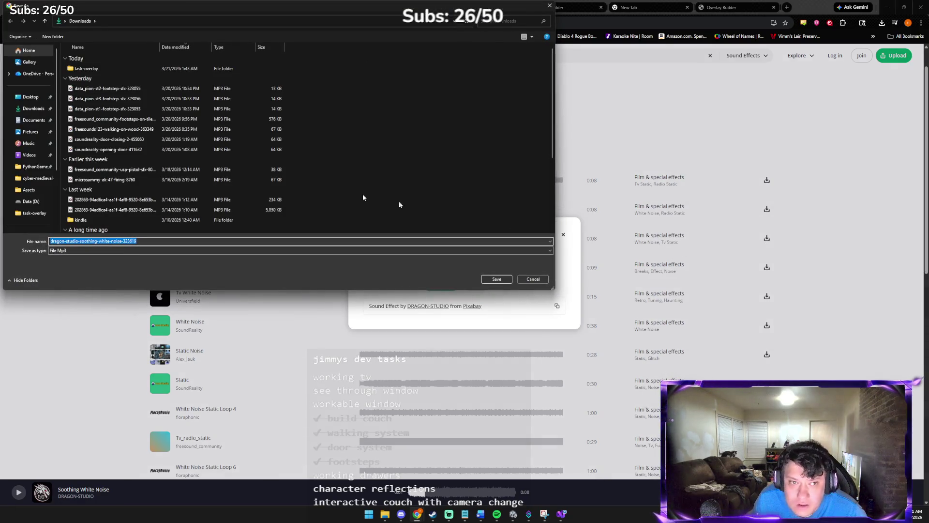
- Save the Soothing White Noise MP3 into Downloads and dismiss the thank-you popup
click(334, 239)
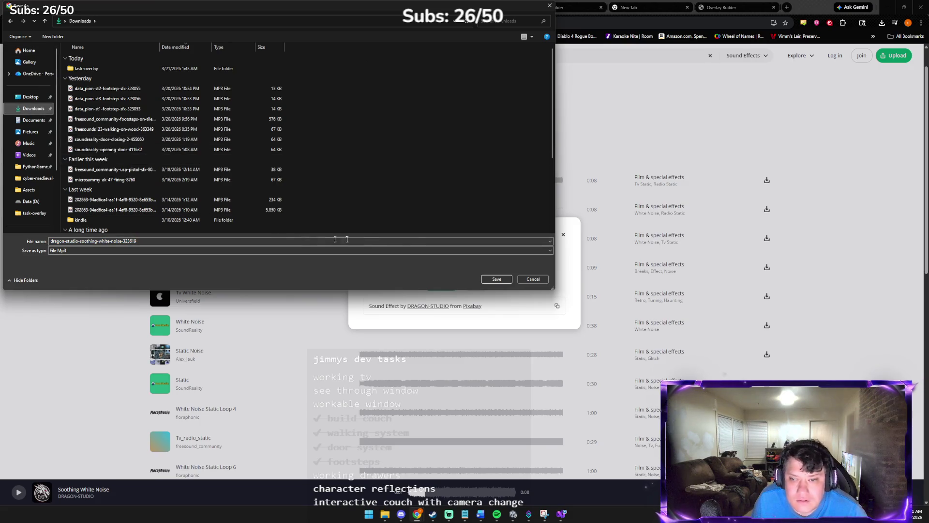
key(Return)
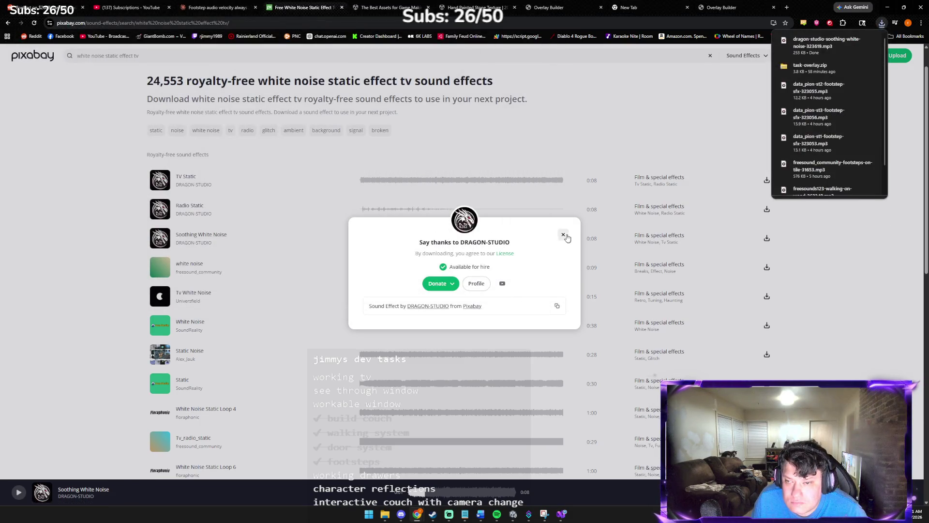
click(563, 235)
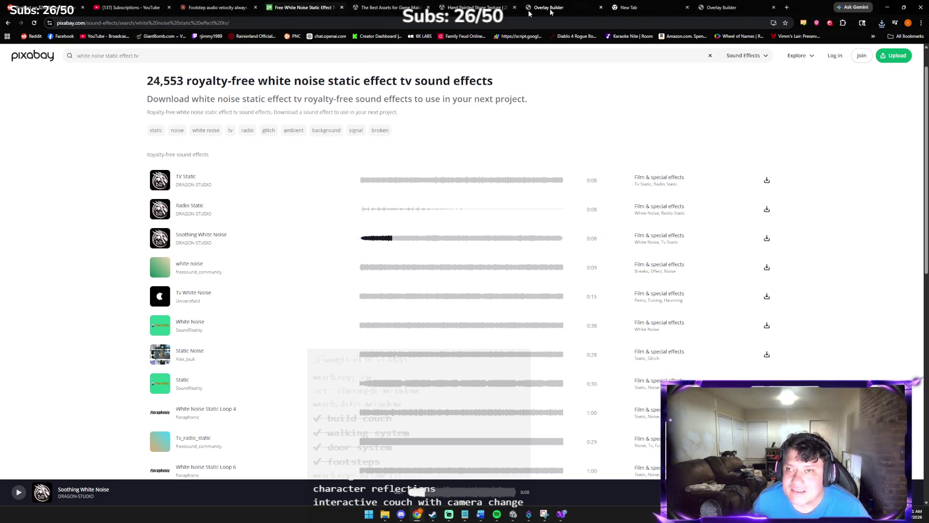
click(197, 8)
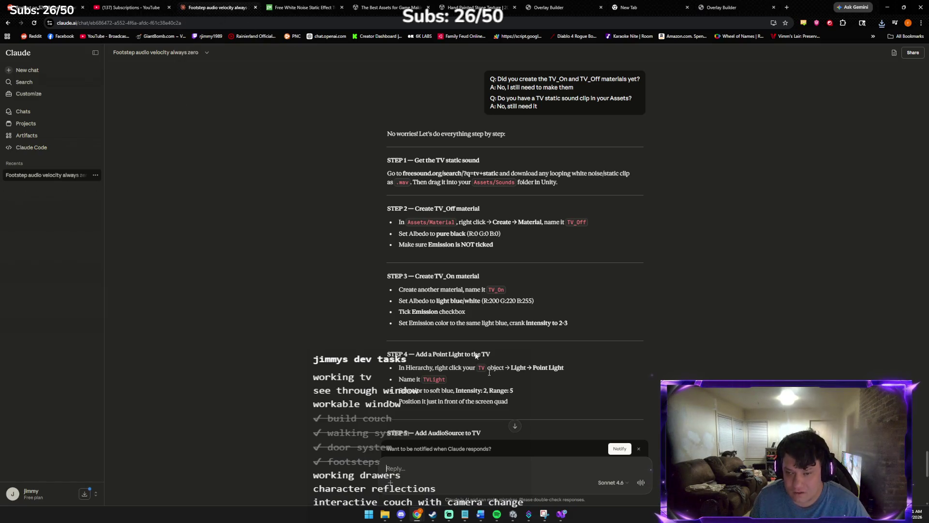
click(514, 516)
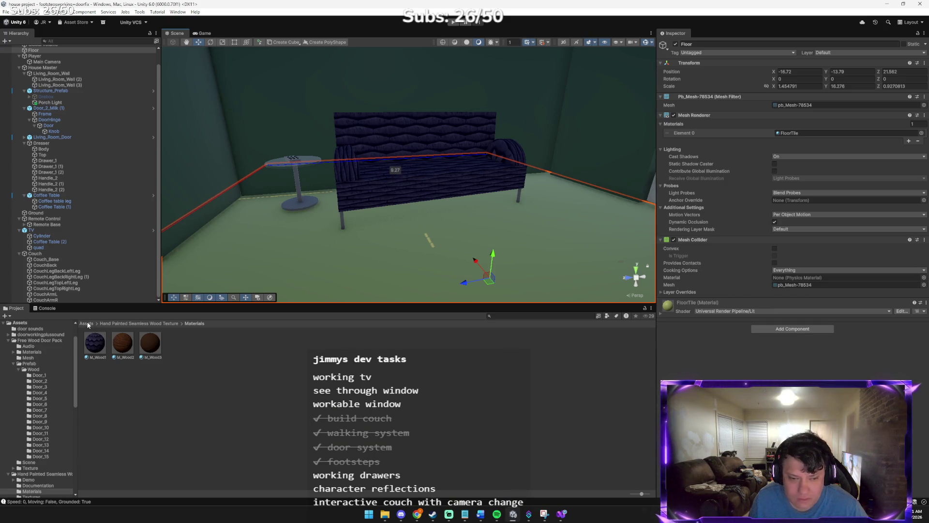
- Drag the soothing white-noise MP3 from Downloads into Assets/Sounds to import it as an audio clip
click(86, 322)
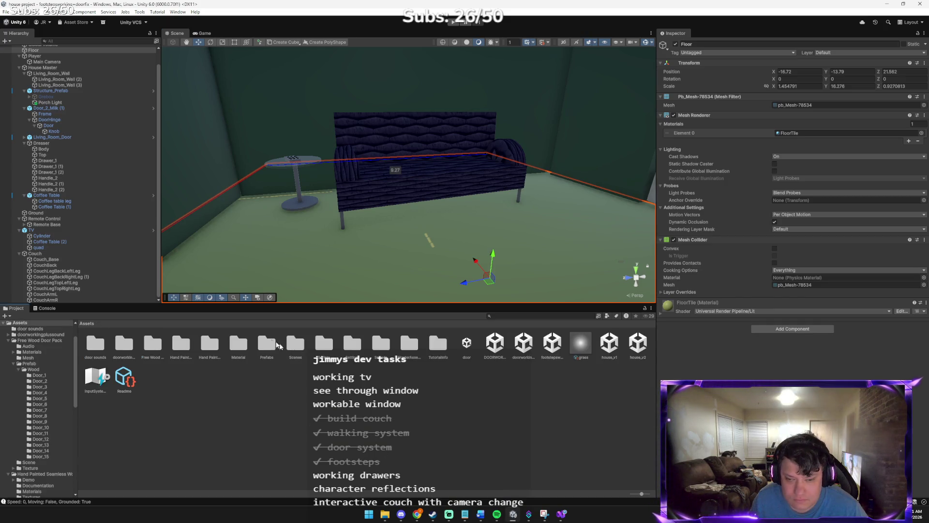
double_click(378, 345)
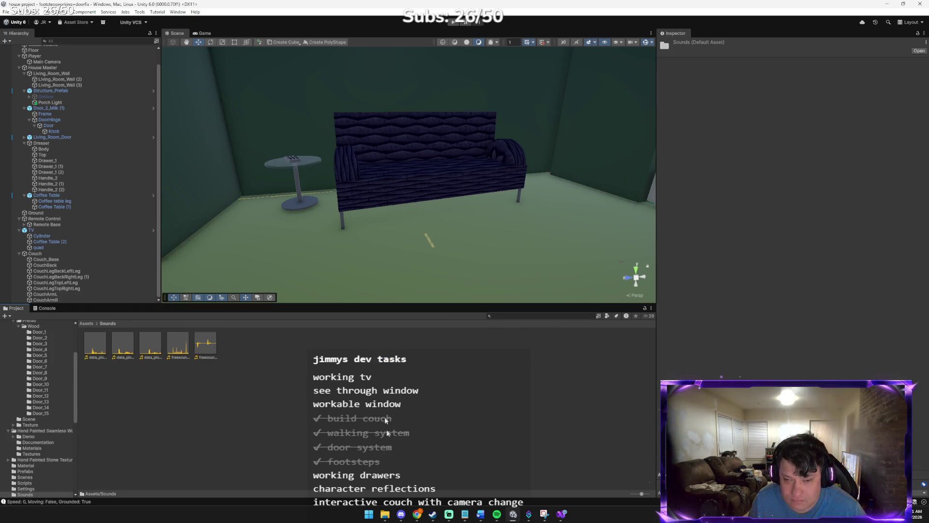
mouse_move(384, 514)
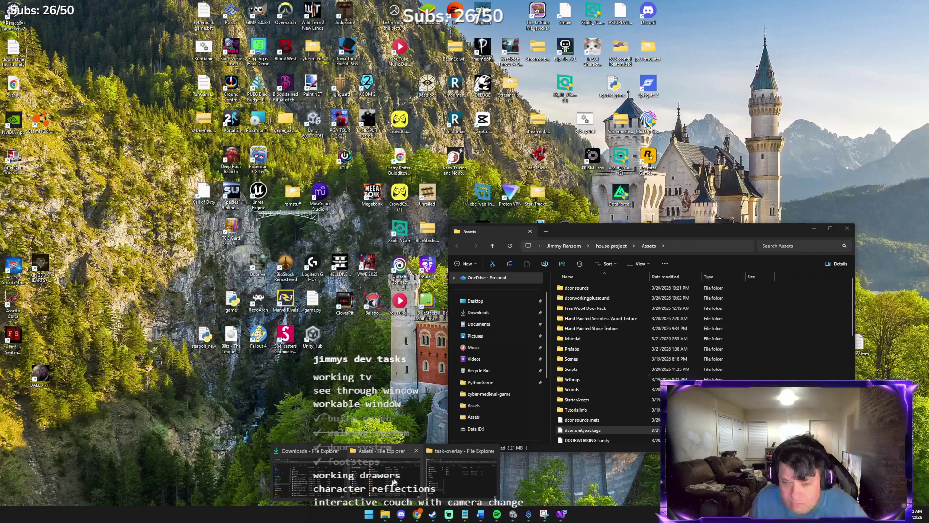
click(310, 477)
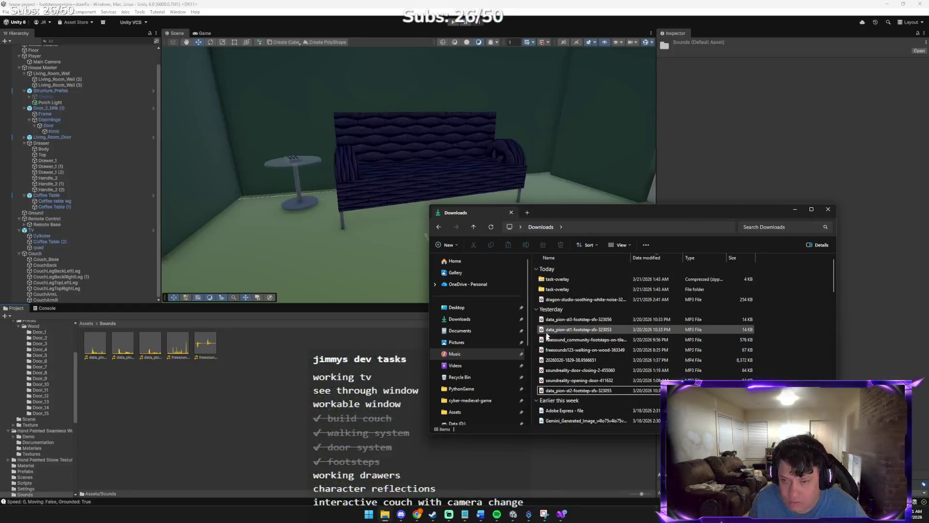
click(583, 299)
drag(311, 341, 308, 343)
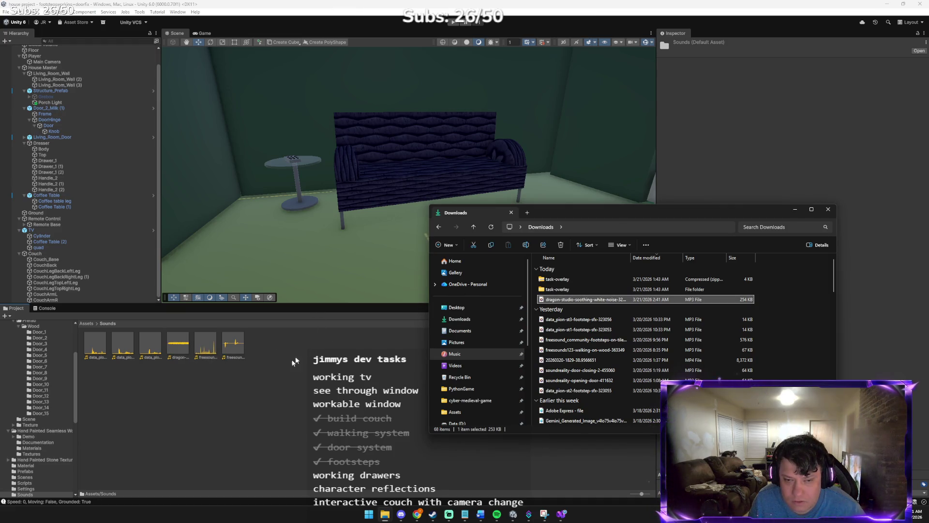
click(185, 352)
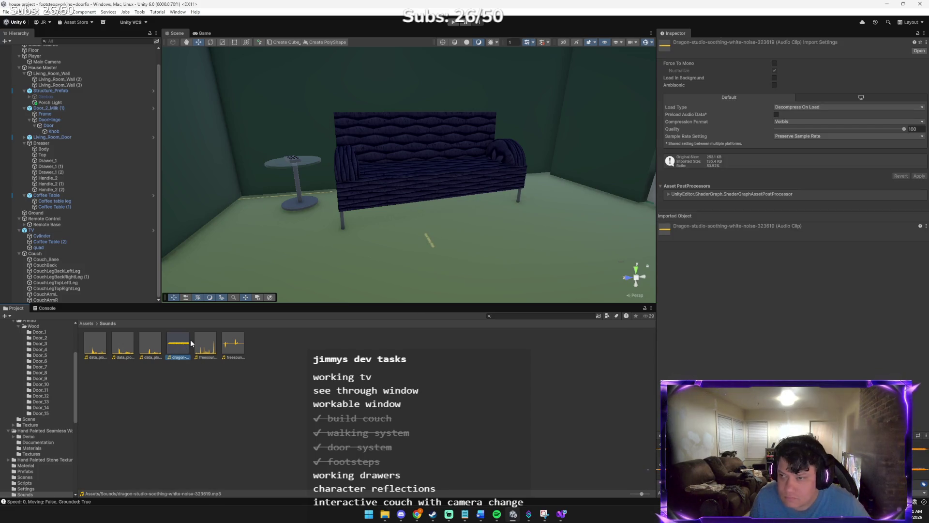
key(alt+Tab)
key(Tab)
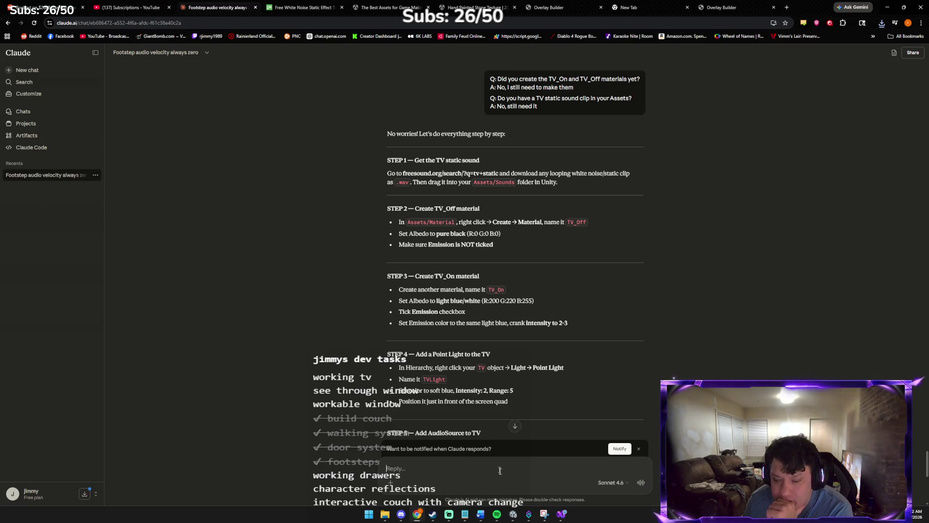
key(alt+Tab)
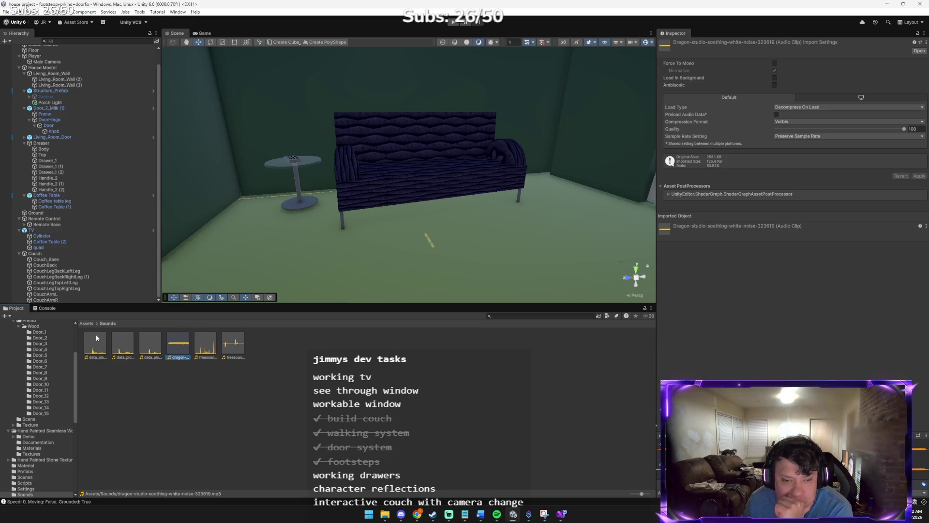
click(86, 323)
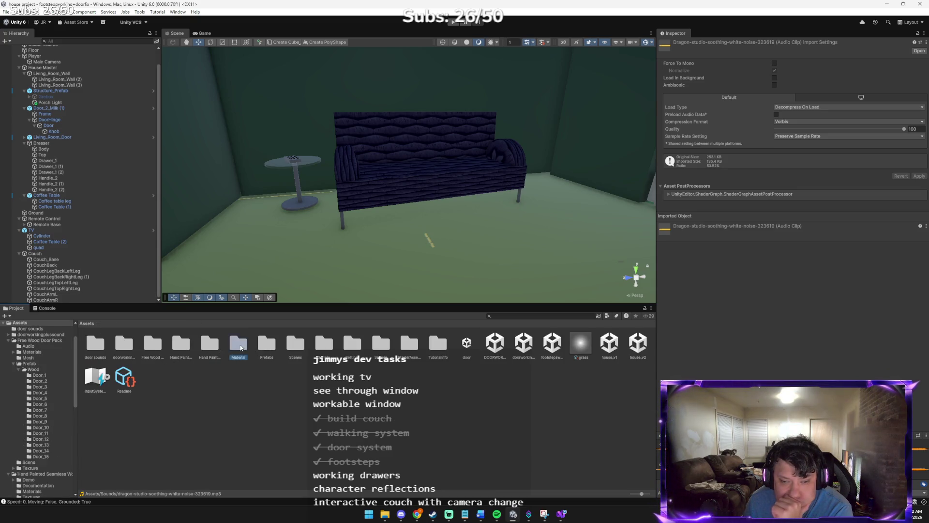
- Create a new material named TV_Off in the Material folder
double_click(240, 347)
right_click(289, 355)
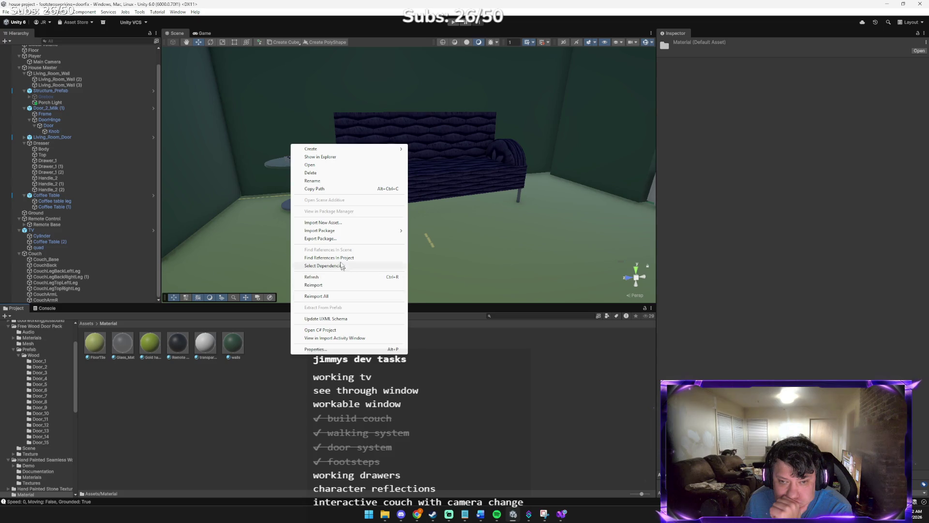
mouse_move(335, 149)
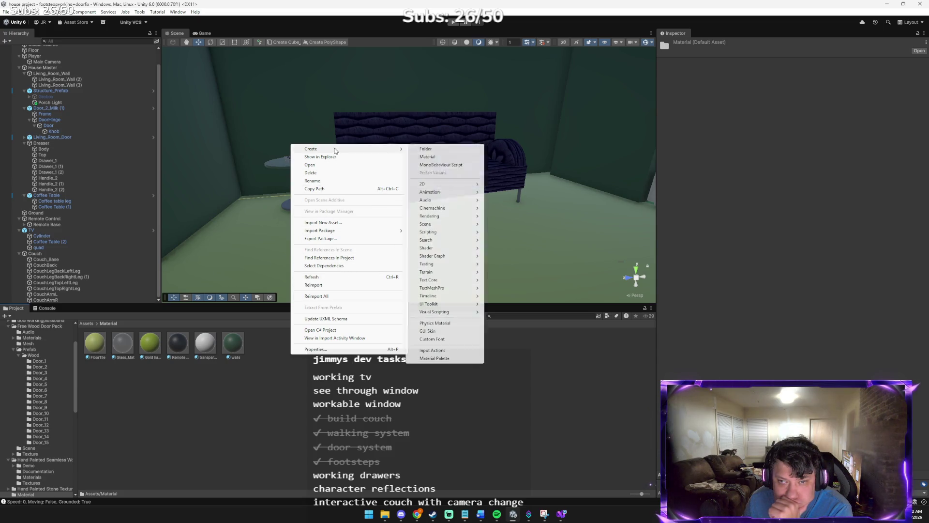
click(427, 156)
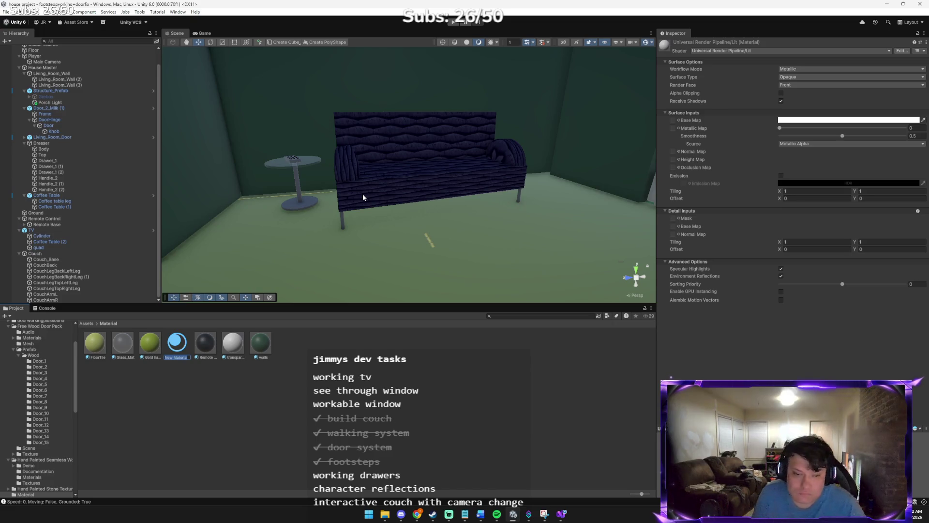
key(BackSpace)
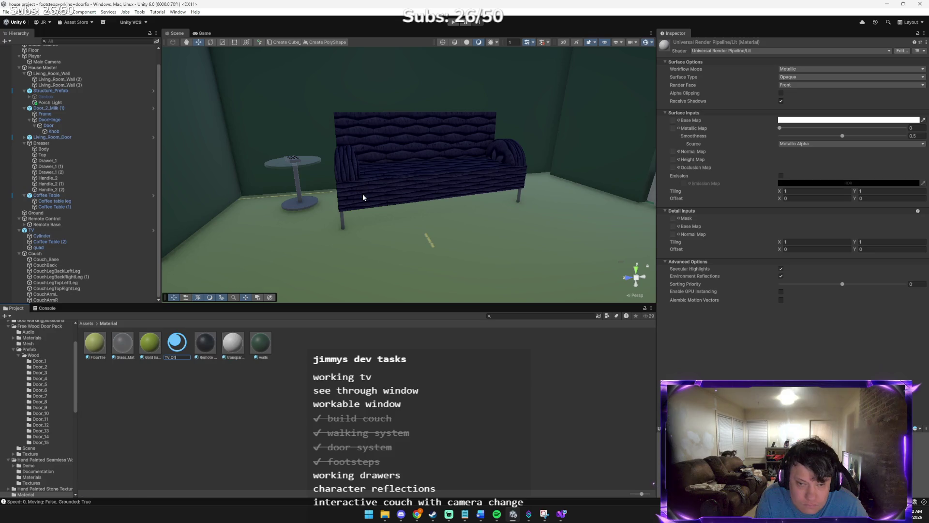
key(Return)
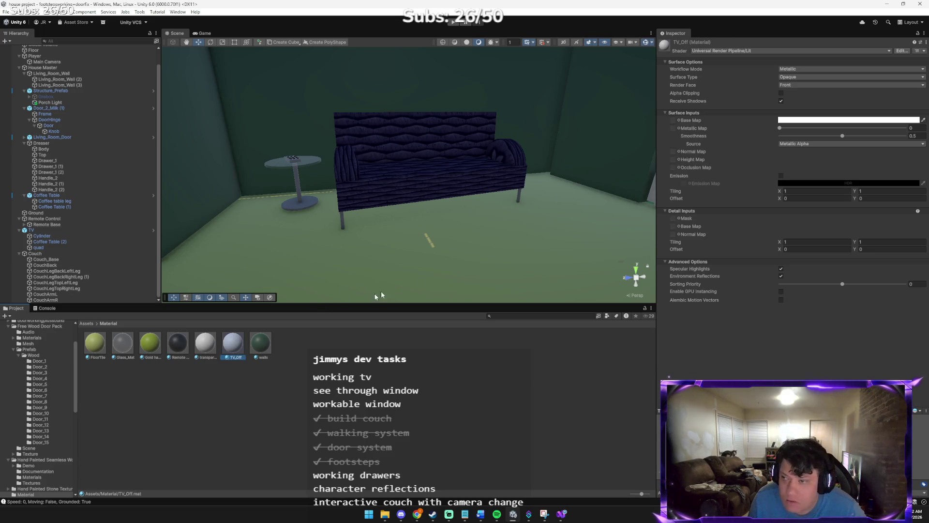
- Set TV_Off's base map colour to pure black with R, G and B at 0
click(830, 119)
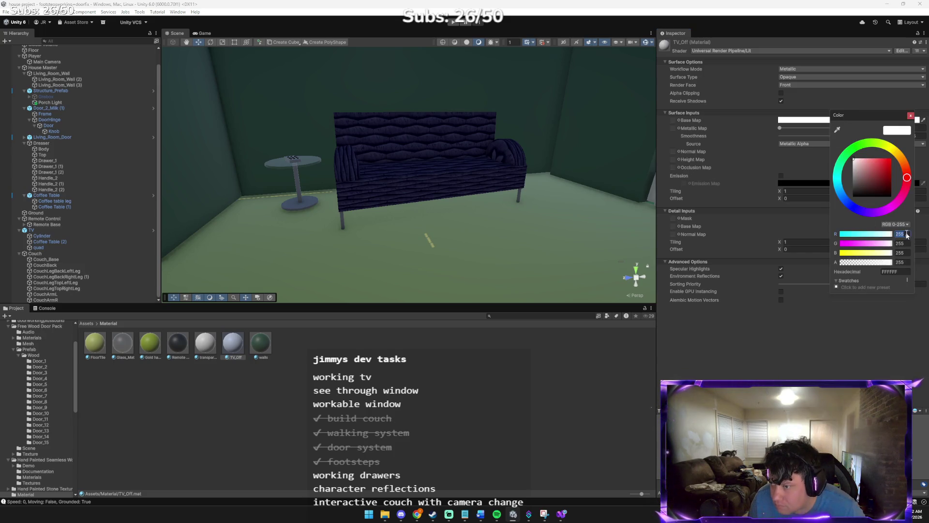
text(0)
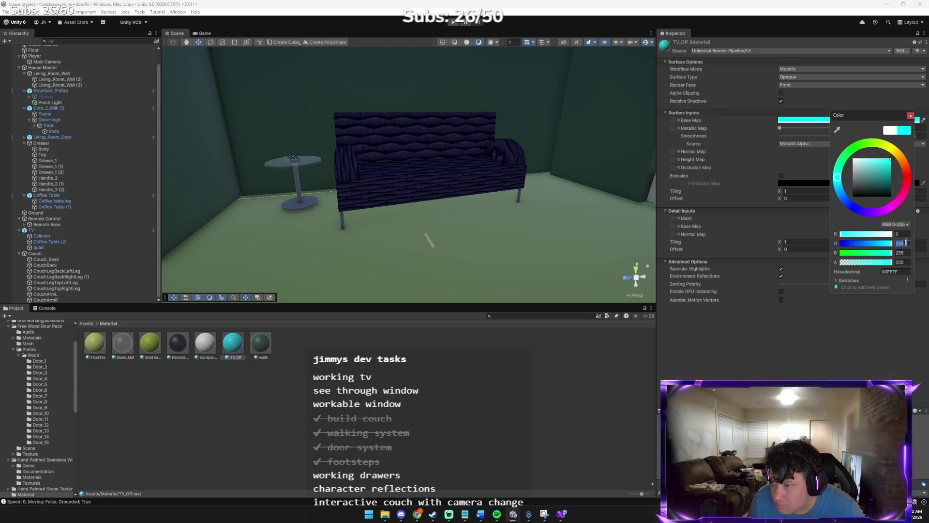
text(0)
key(Tab)
text(0)
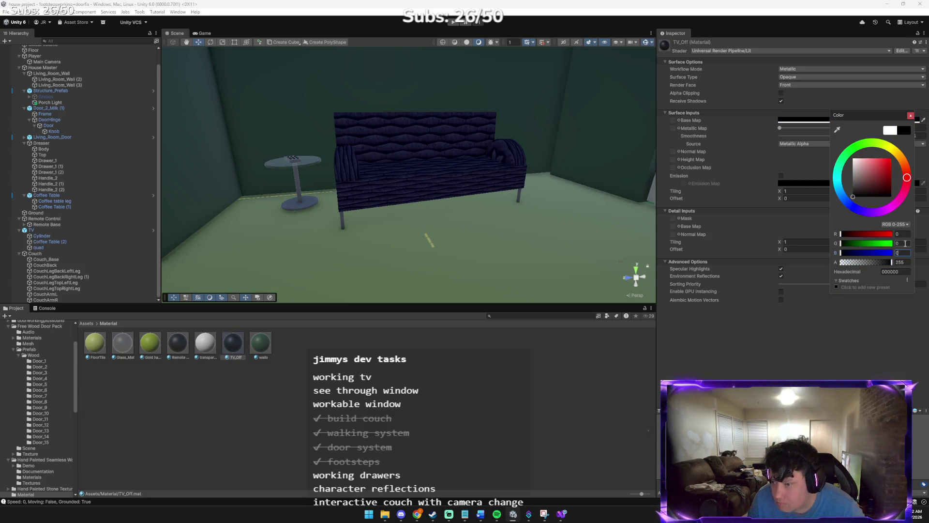
click(910, 114)
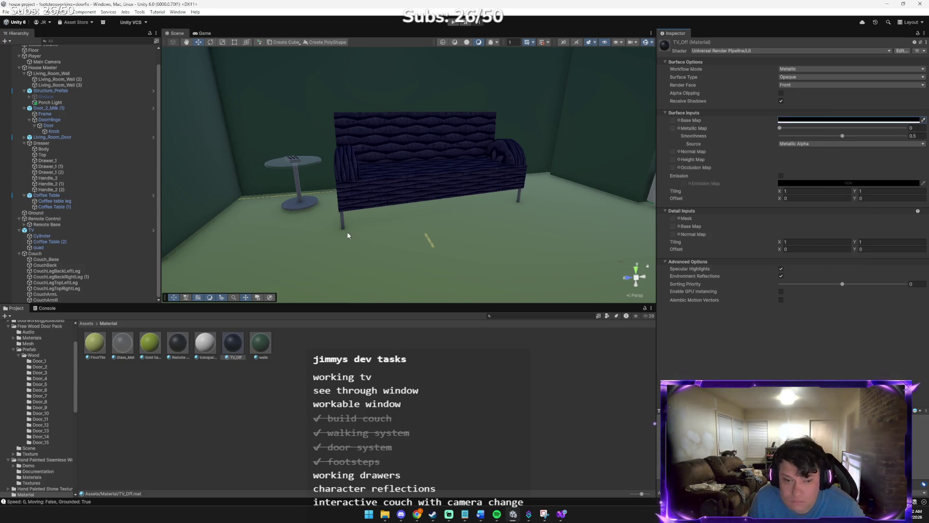
key(alt+Tab)
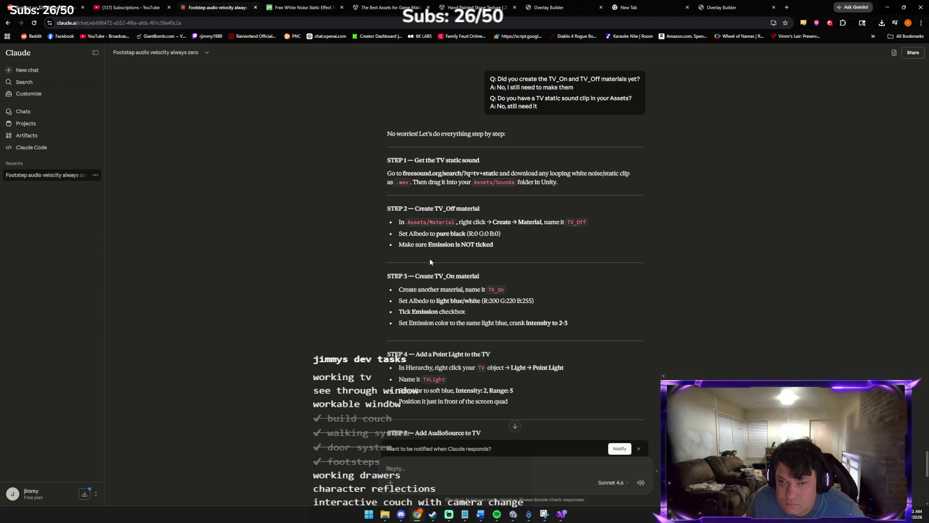
key(alt+Tab)
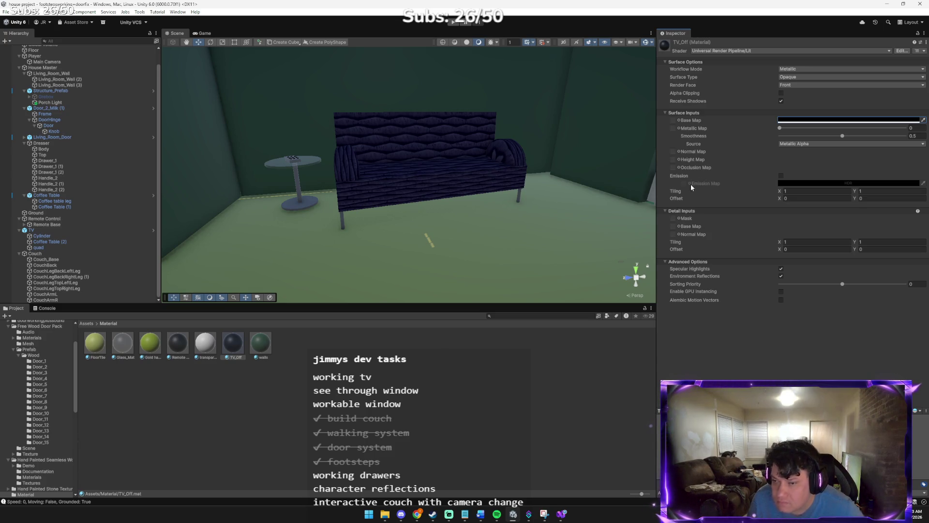
key(alt+Tab)
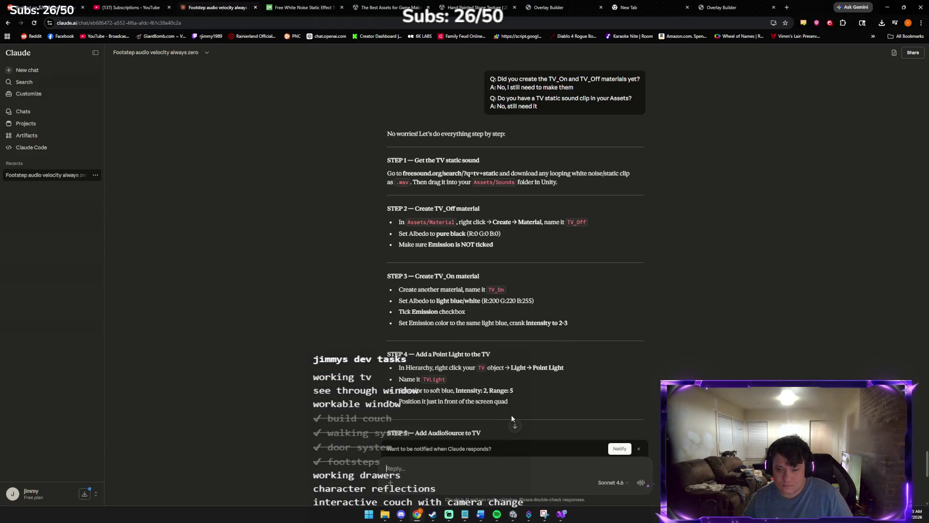
- Send Claude the pasted scene screenshot with the question 'is this right' about the TV_Off material
key(ctrl+v)
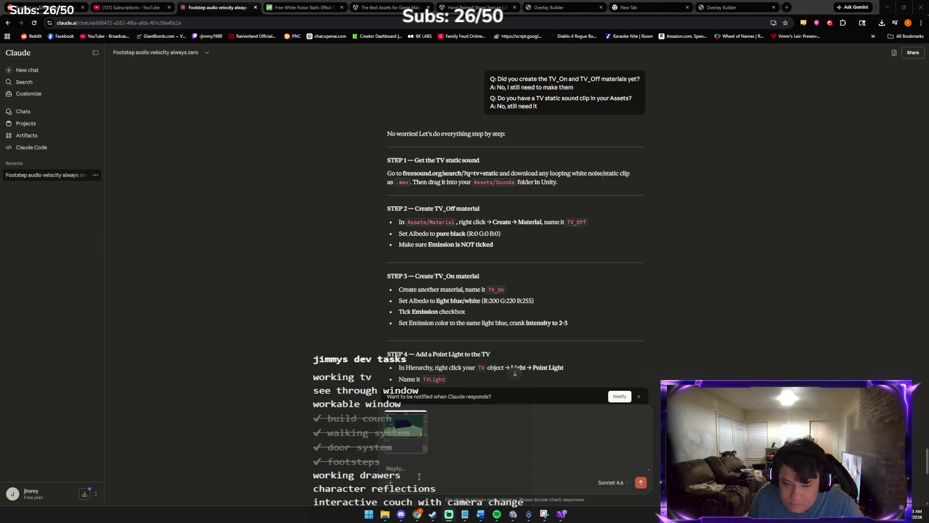
text(is this right)
key(Return)
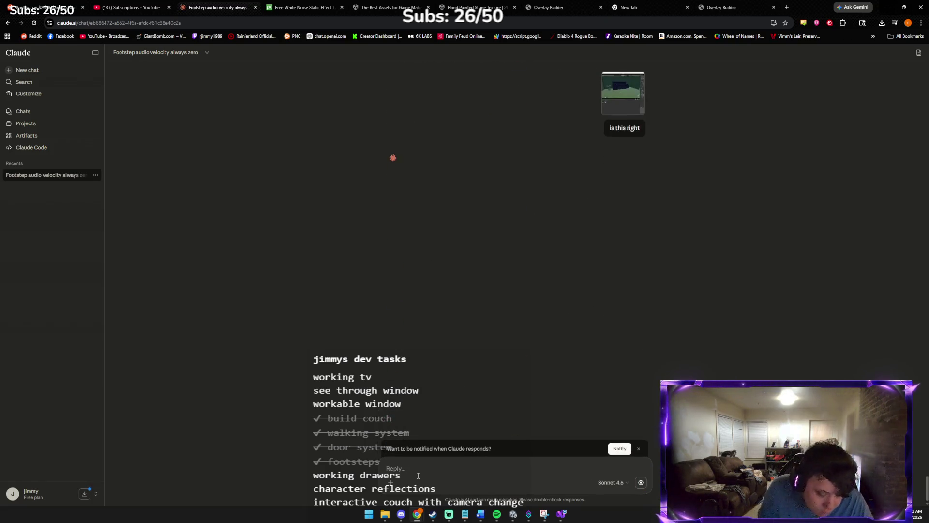